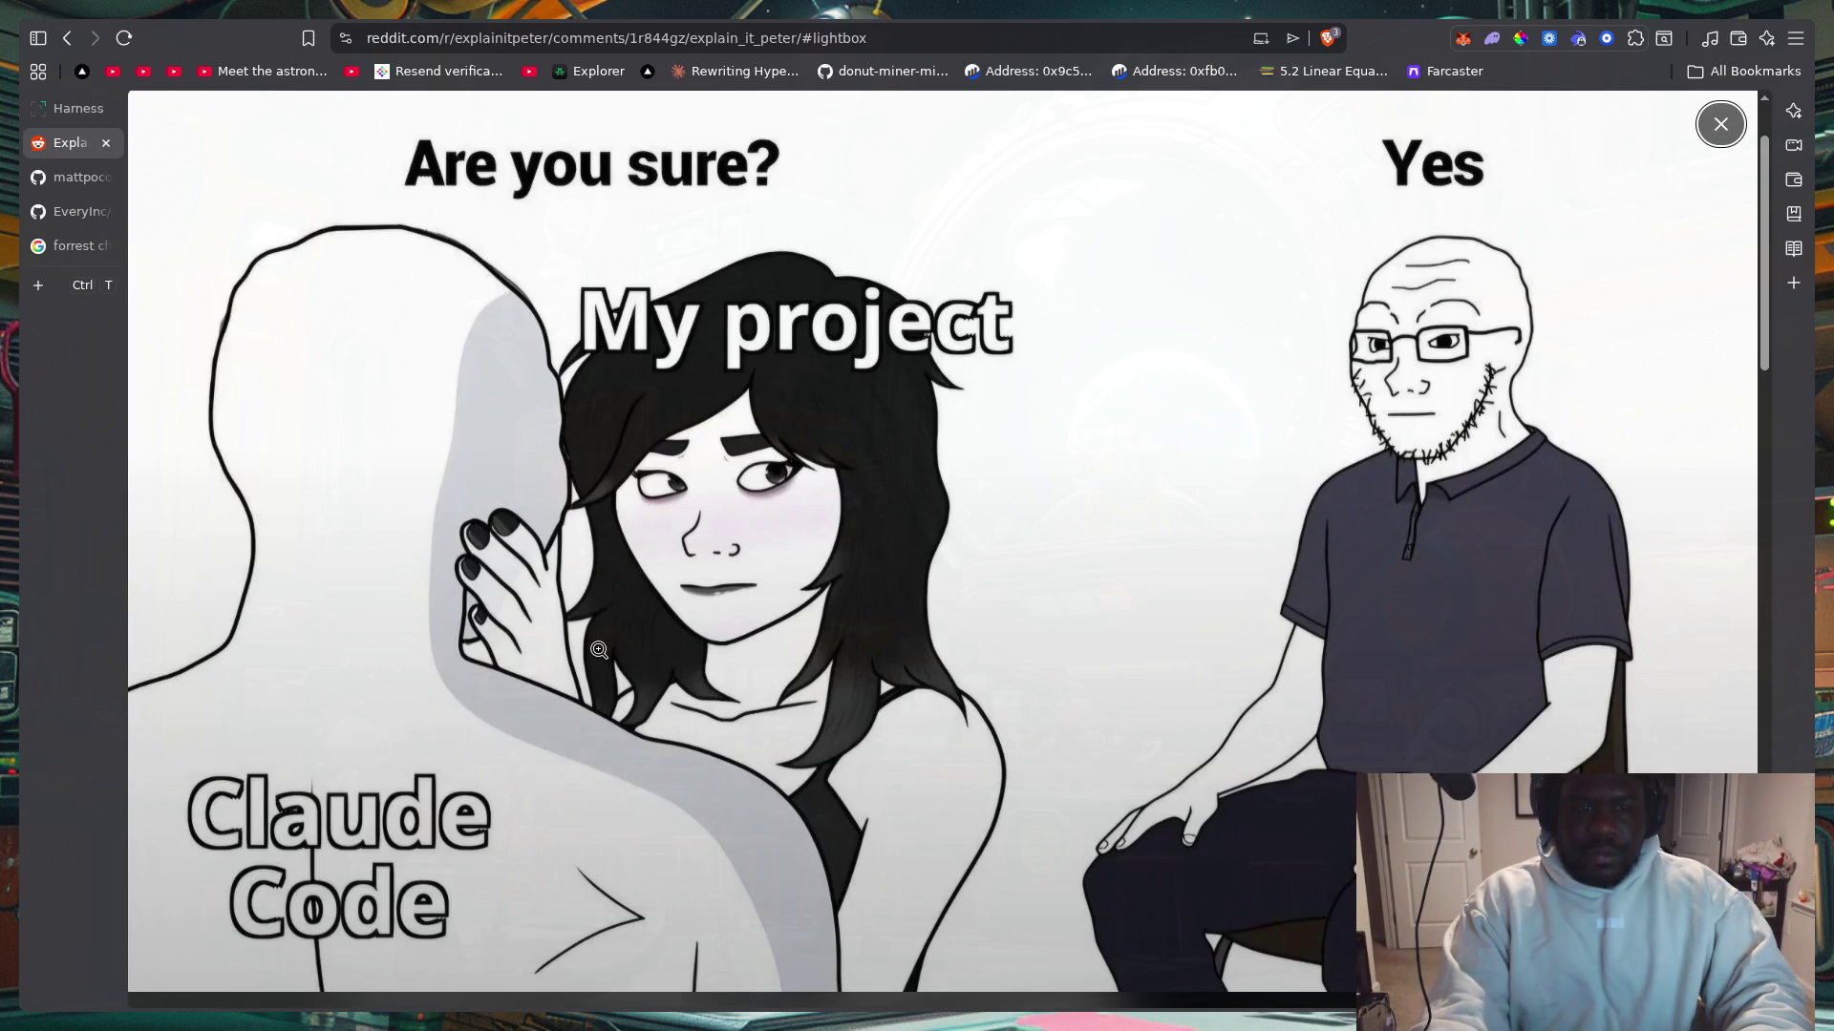
# Step: Leave the Reddit browser and focus Neovim's code window showing DashboardPageClient.tsx
pyautogui.hotkey('alt', 'Tab')
pyautogui.hotkey('alt', 'Tab')
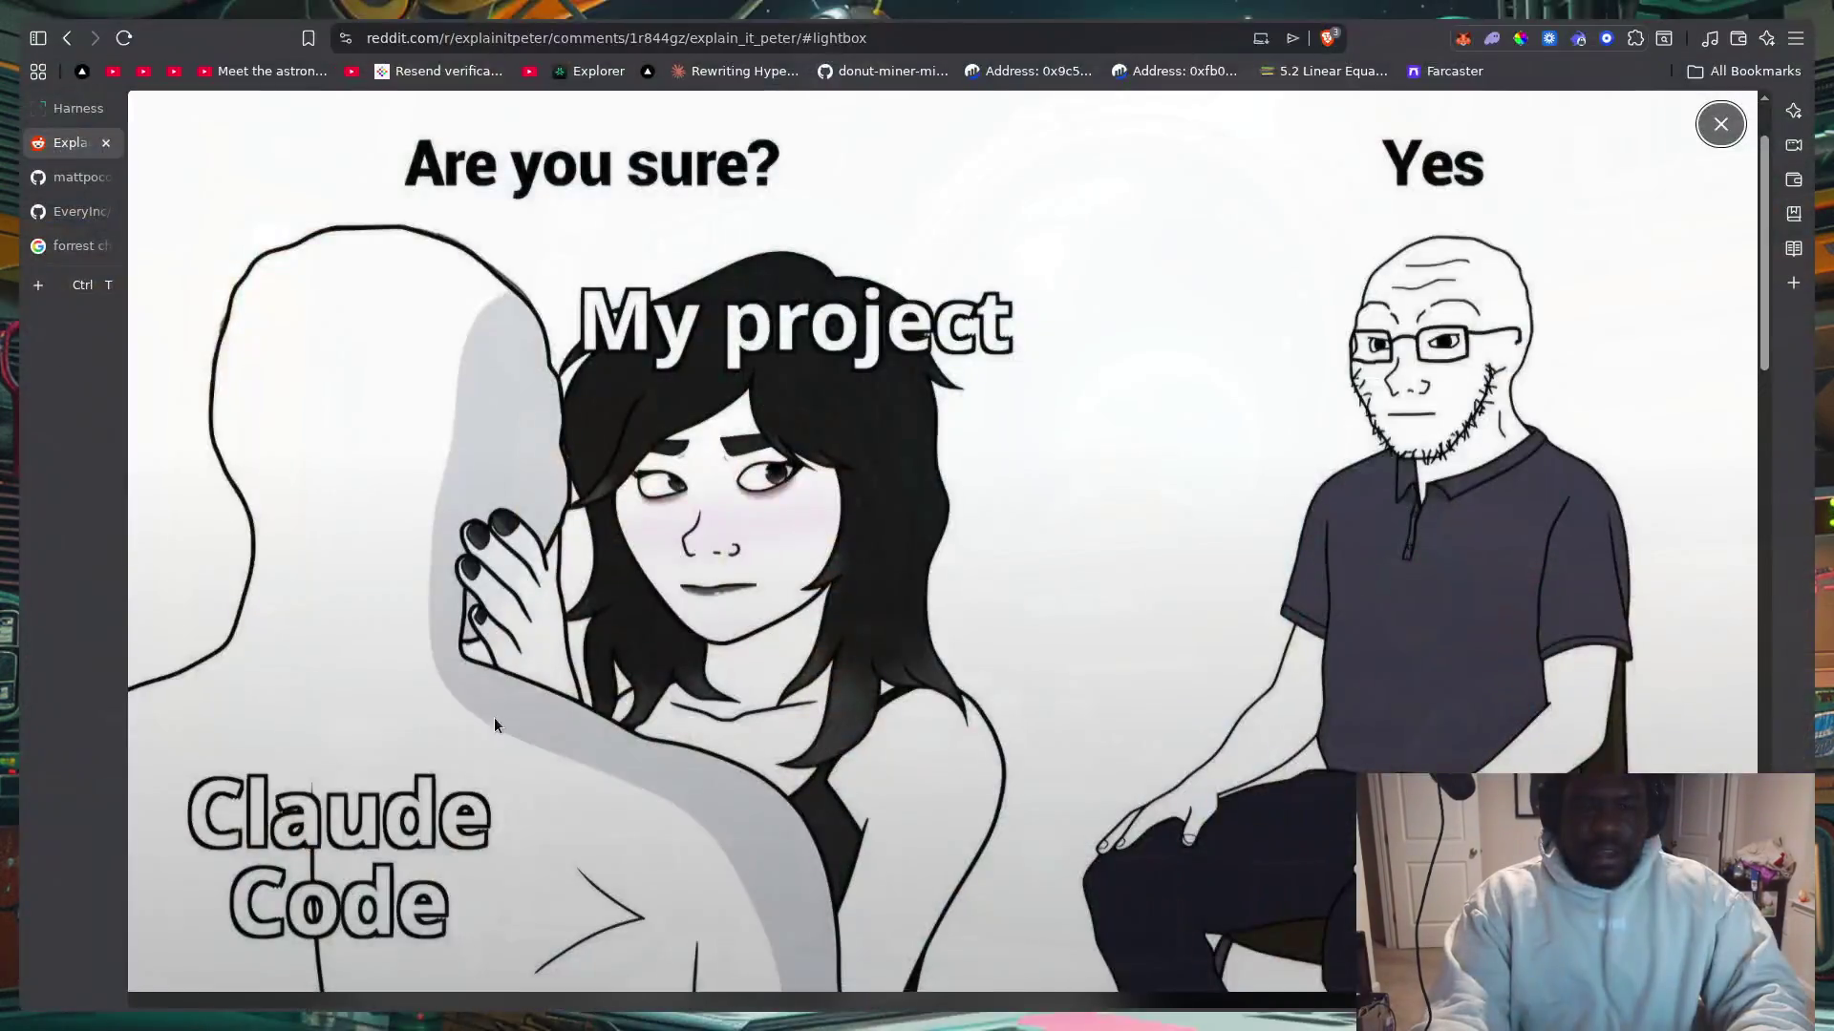
pyautogui.hotkey('alt', 'Tab')
pyautogui.click(988, 520)
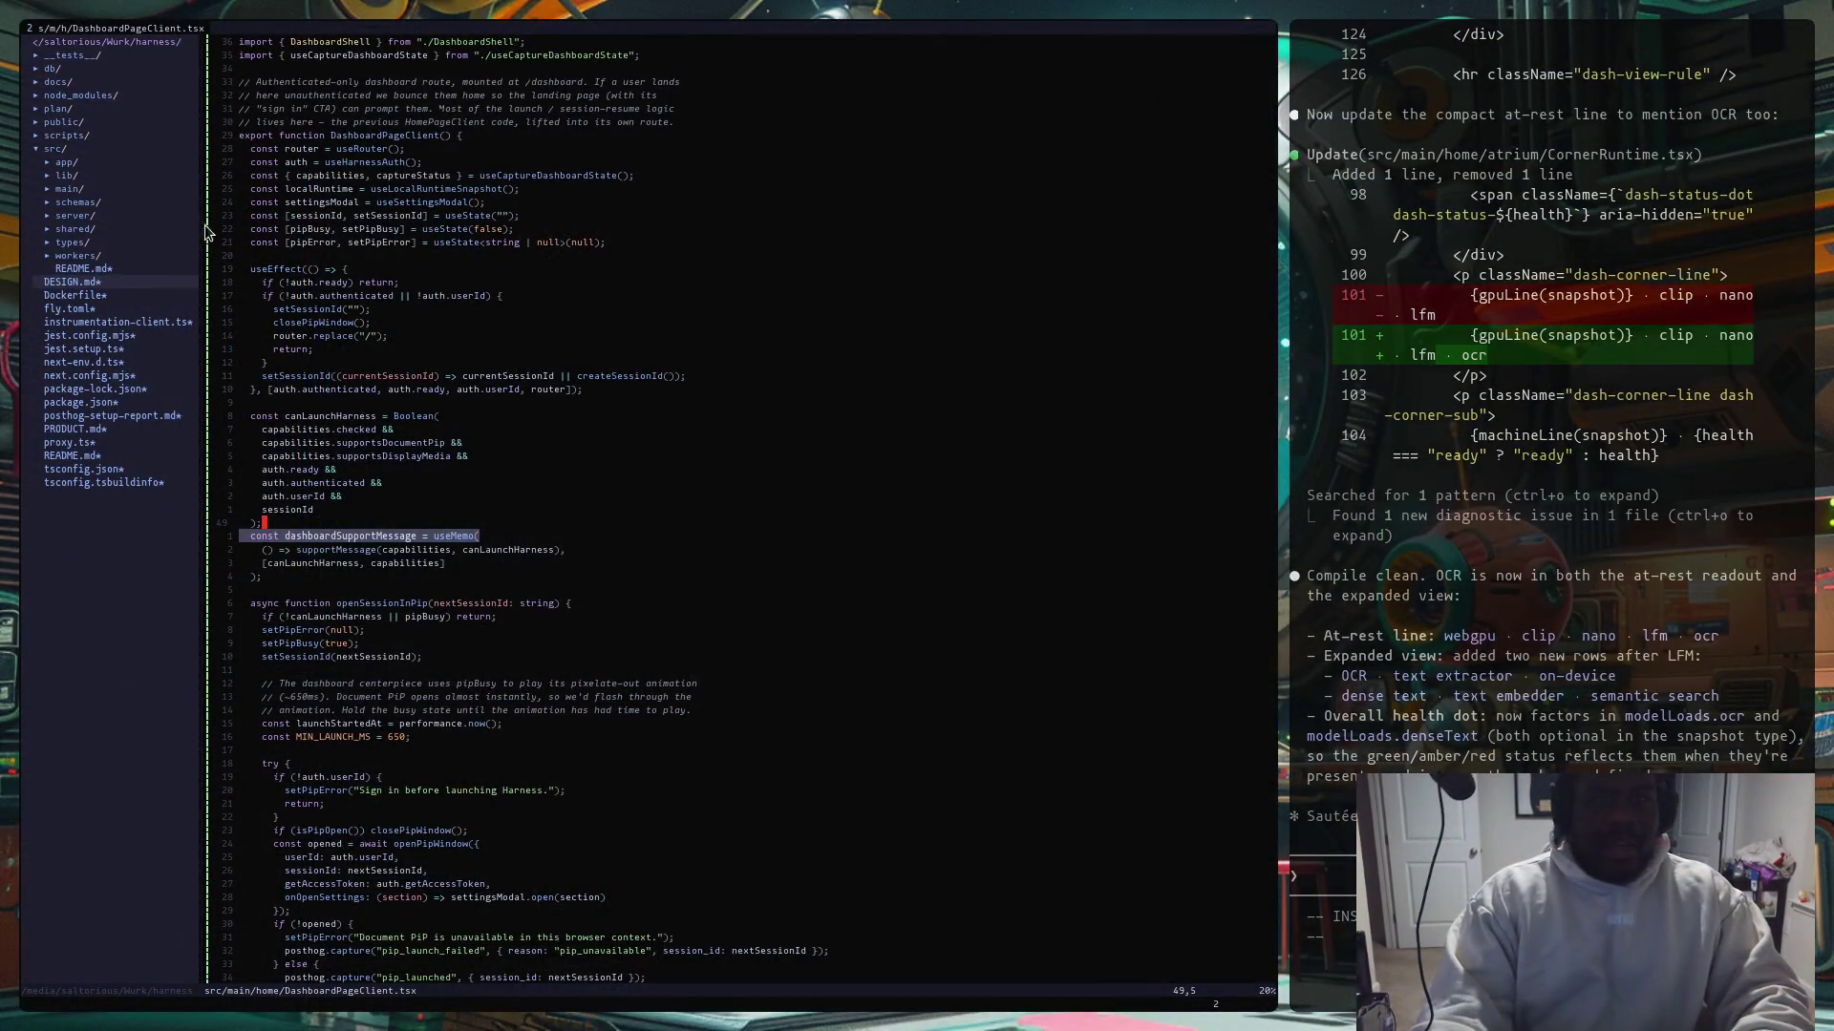
pyautogui.scroll(1, 101, 225)
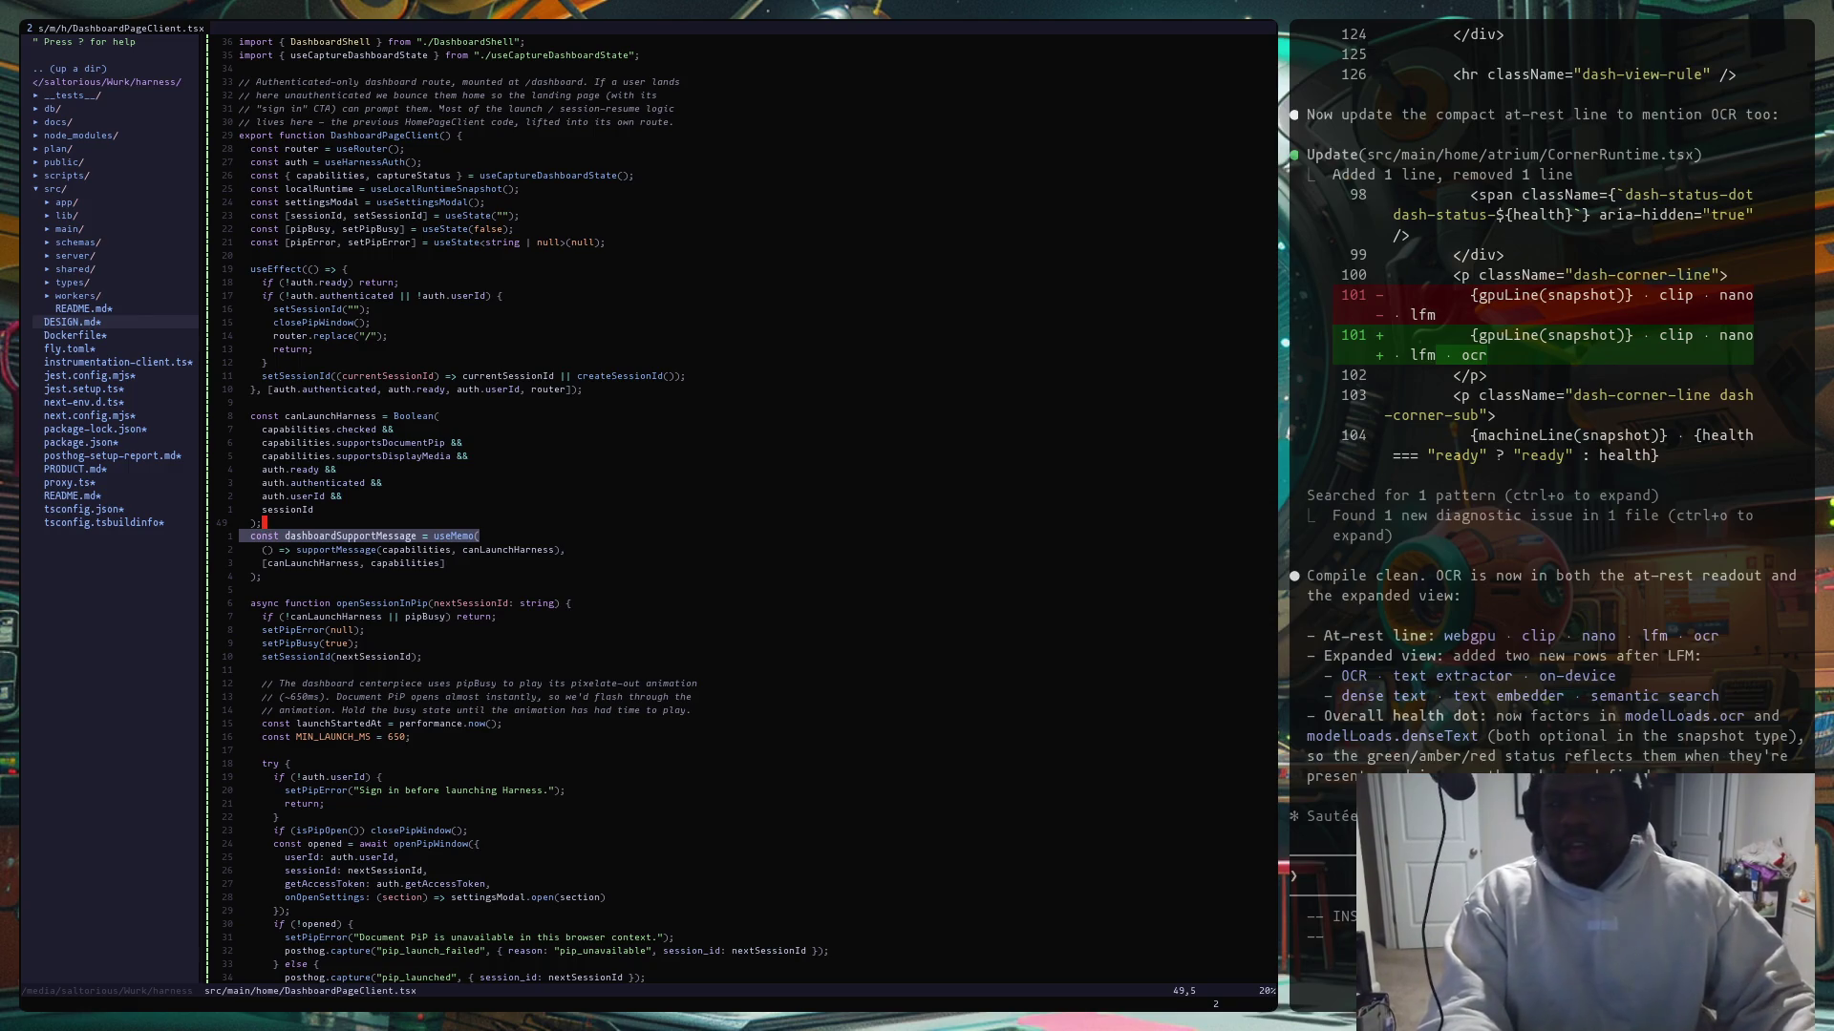
# Step: Move focus from the code to the NERDTree file tree and expand the workers folder
pyautogui.press('Escape')
pyautogui.press('j')
pyautogui.press('k')
pyautogui.hotkey('ctrl', 'w')
pyautogui.press('h')
pyautogui.press('k')
pyautogui.press('k')
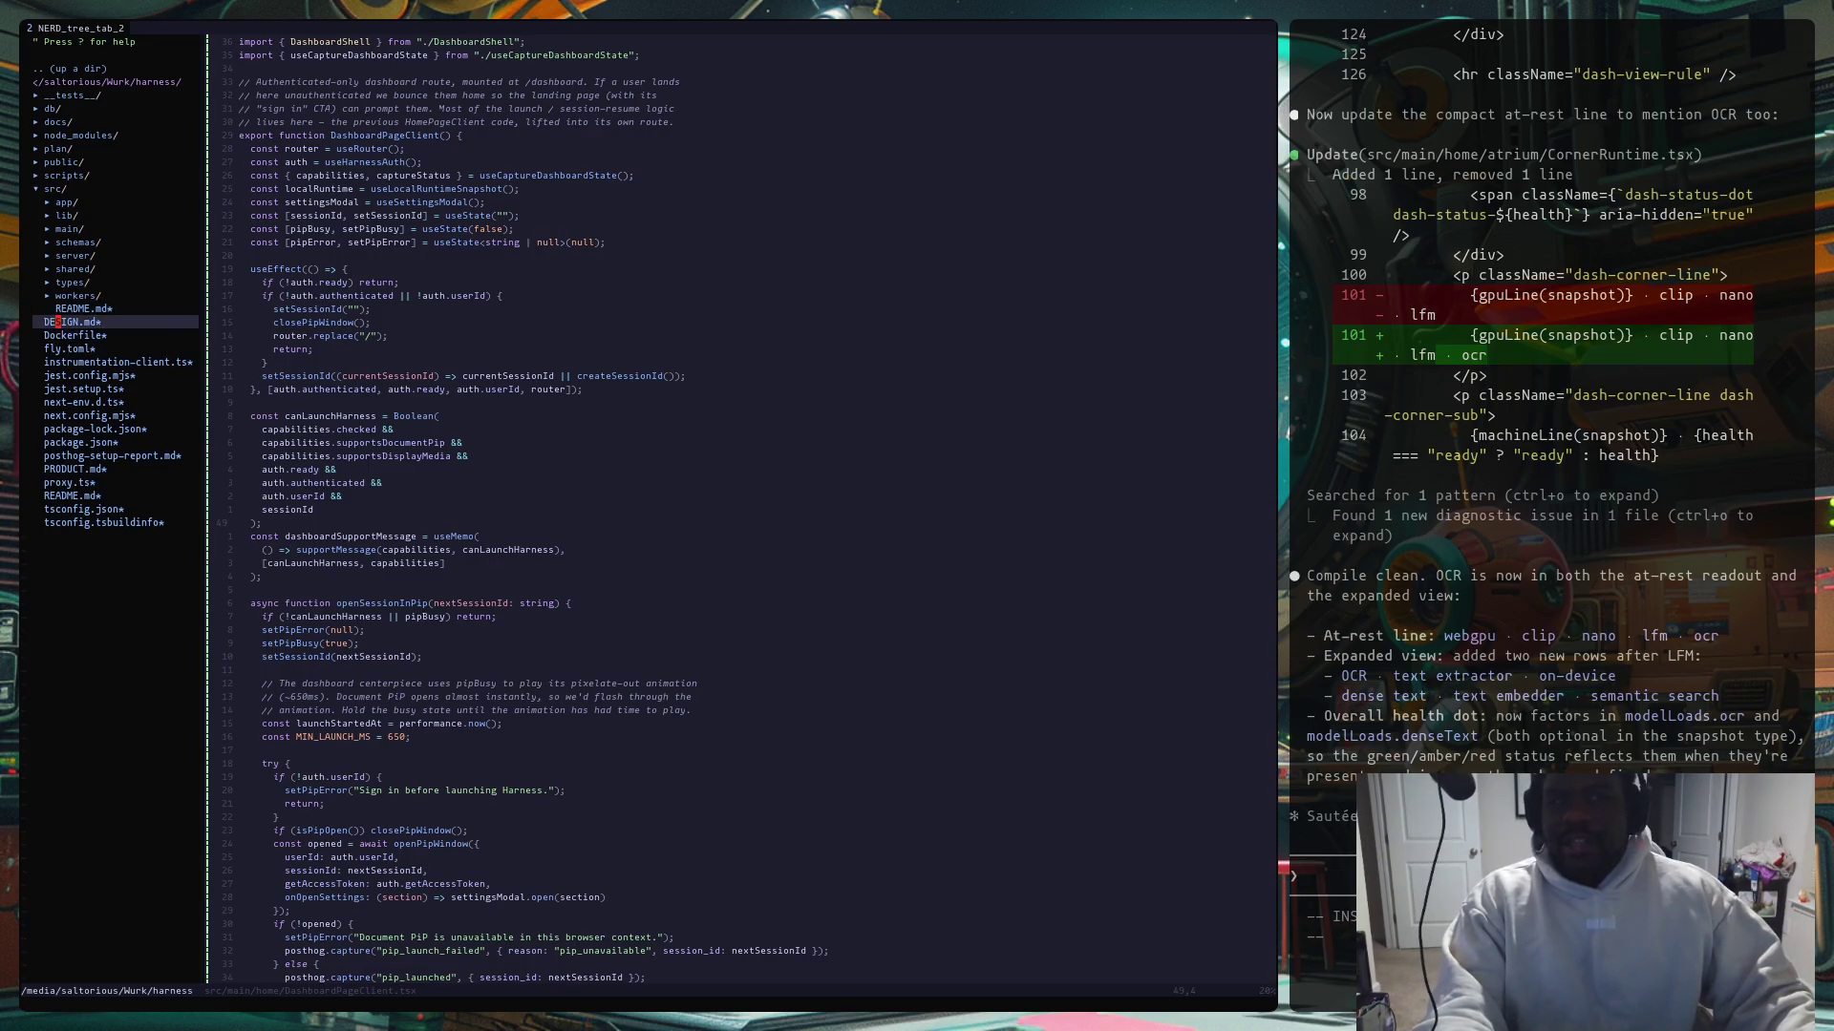
pyautogui.press('o')
# Step: Expand the main folder, then expand its orchestrator folder
pyautogui.press('k')
pyautogui.press('k')
pyautogui.press('k')
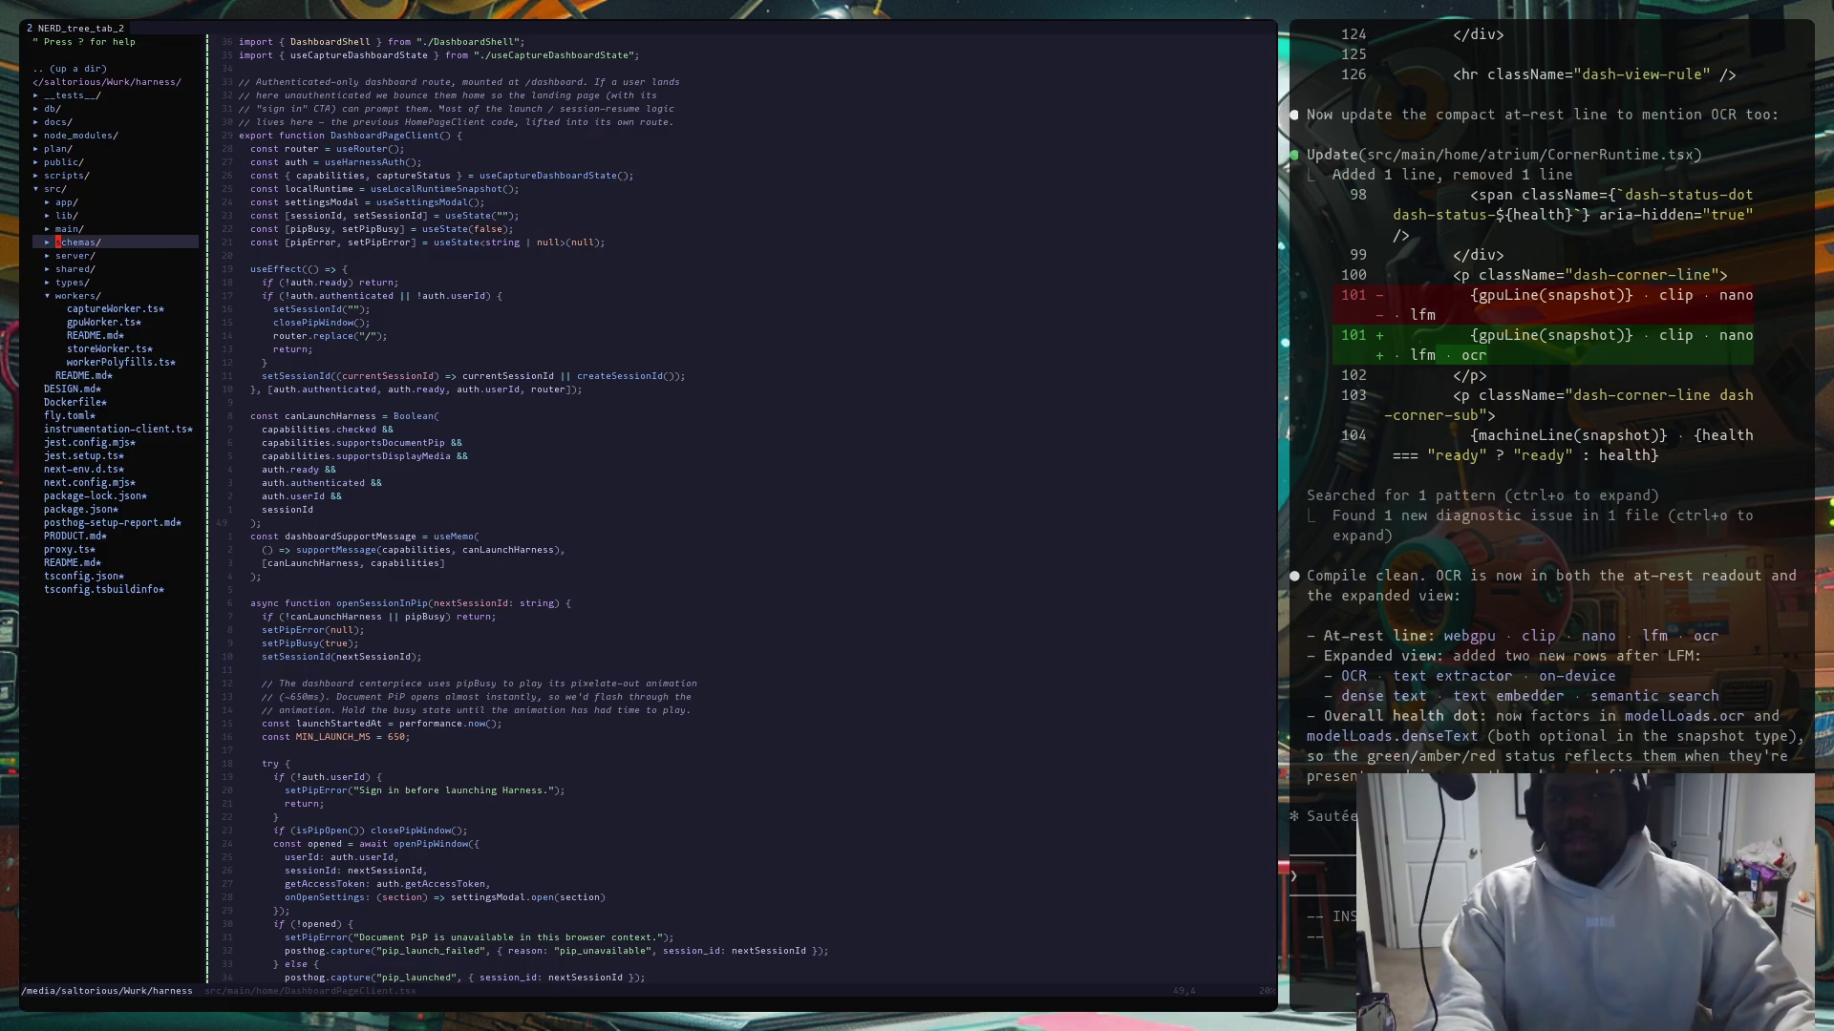
pyautogui.press('o')
pyautogui.press('j')
pyautogui.press('j')
pyautogui.press('j')
pyautogui.press('j')
pyautogui.press('j')
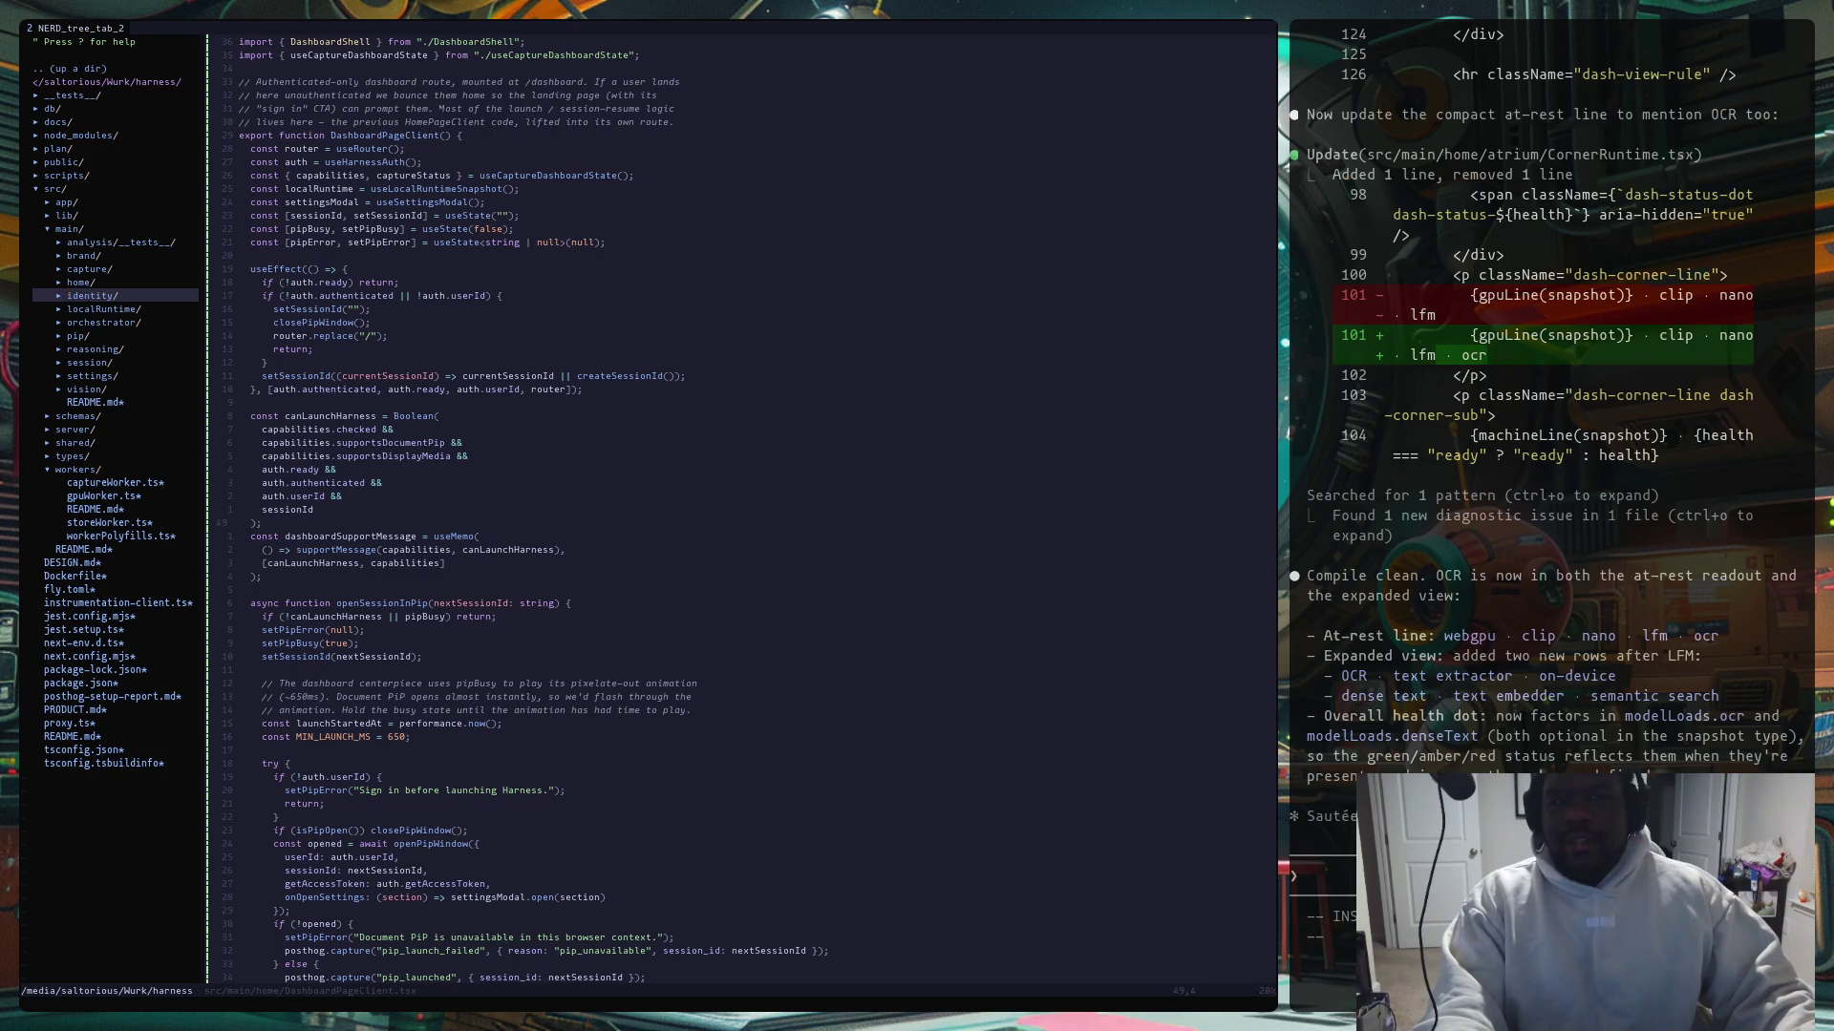
pyautogui.press('k')
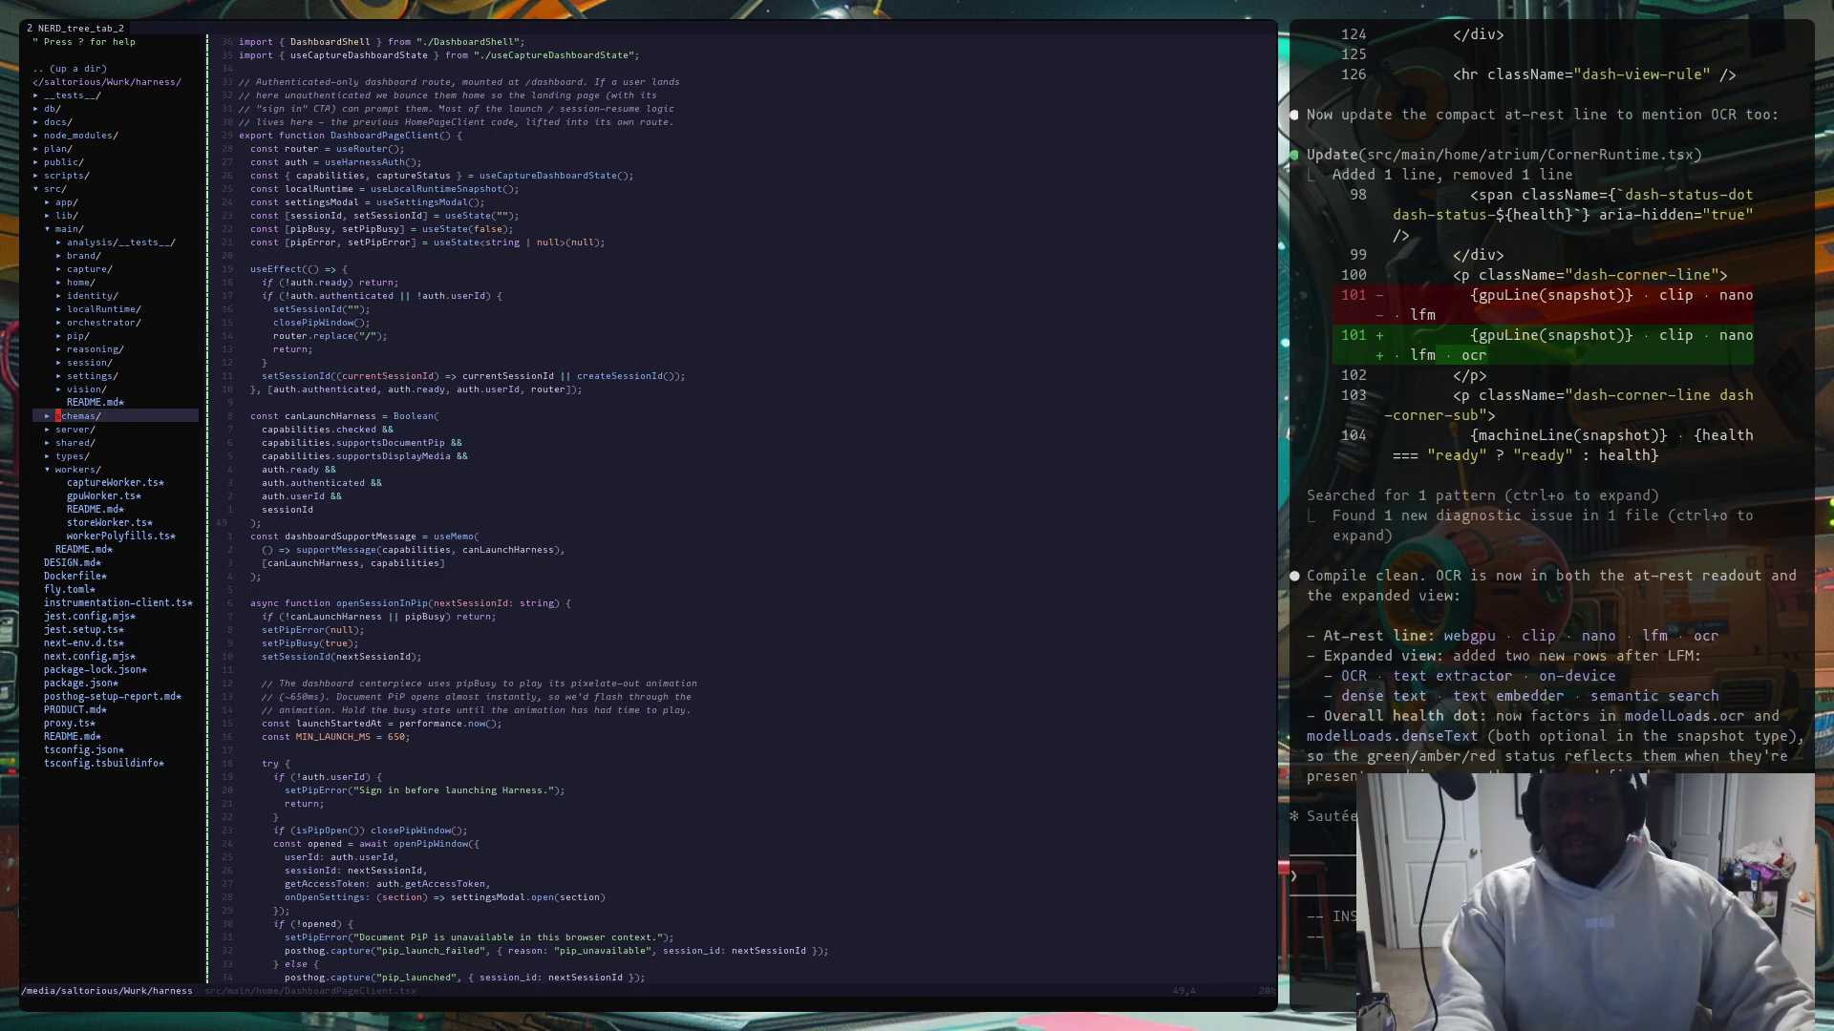
pyautogui.press('k')
pyautogui.press('k')
pyautogui.press('k')
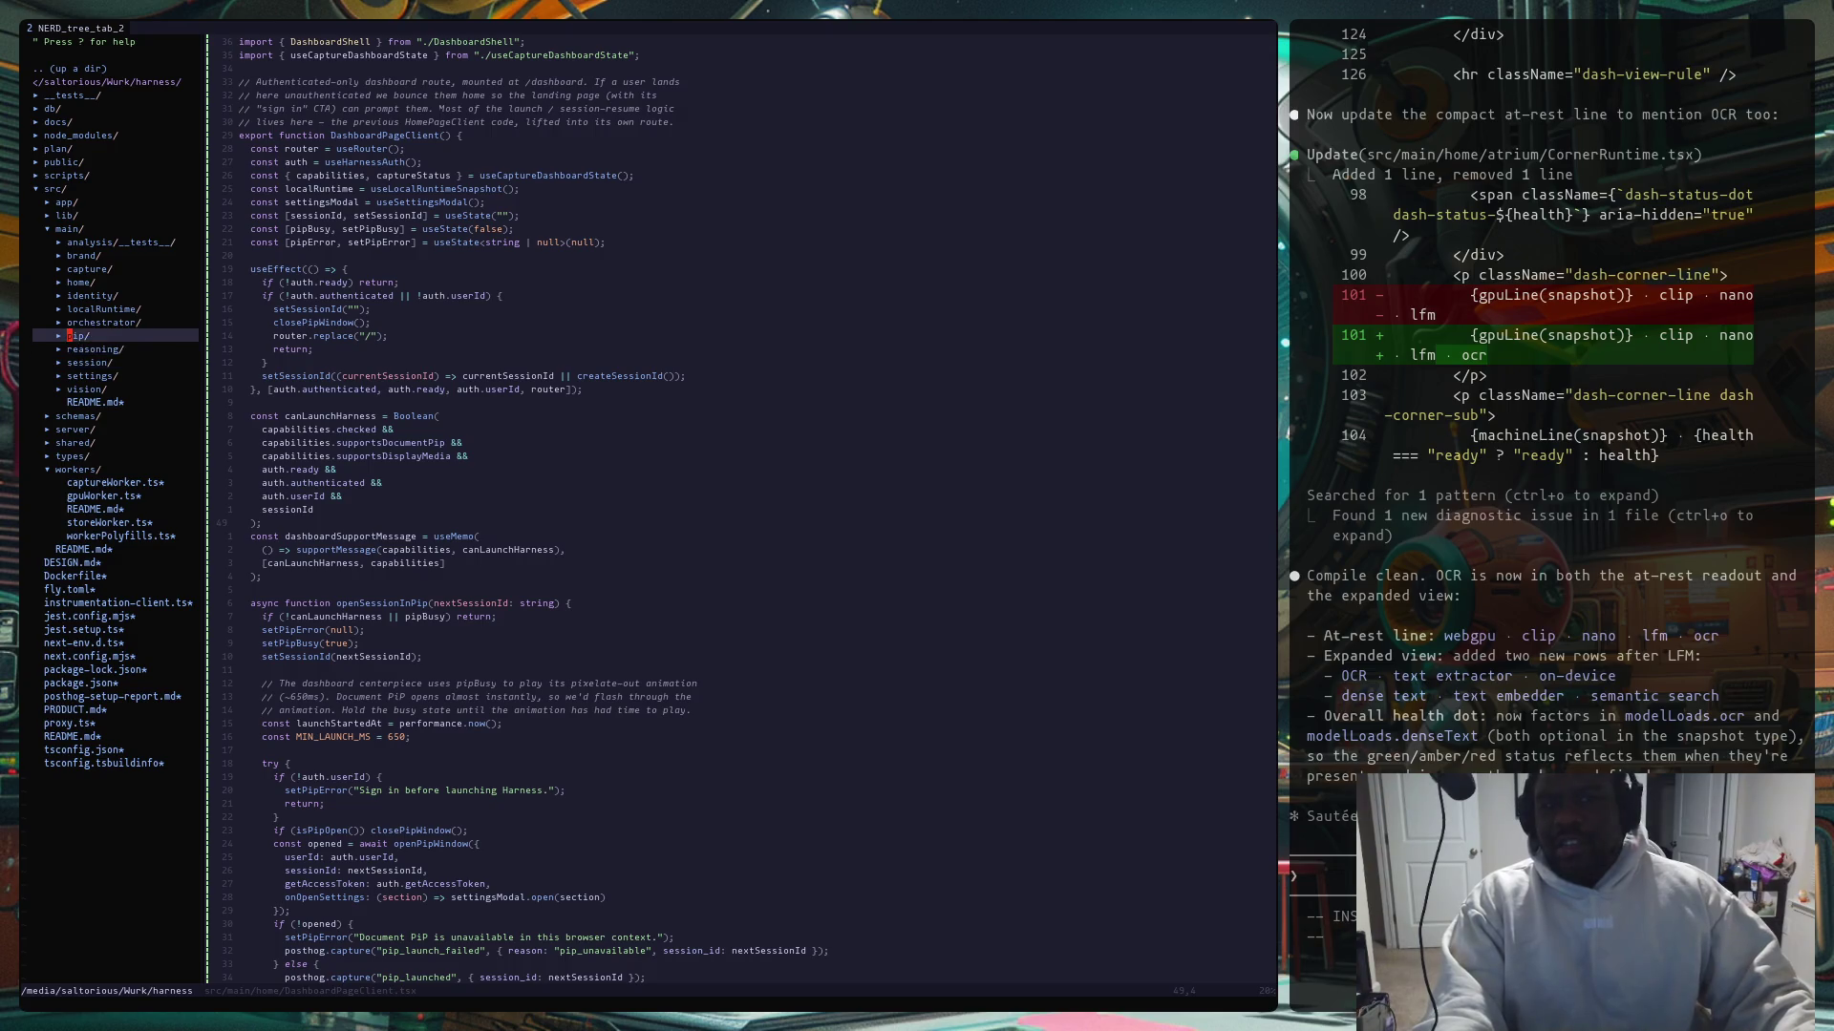
pyautogui.press('o')
# Step: Browse orchestrator files: lightweightReasoning.ts, README.md, liveStateStore.ts, queryClassifier.ts, orchestratorService.ts
pyautogui.press('j')
pyautogui.press('j')
pyautogui.press('j')
pyautogui.press('j')
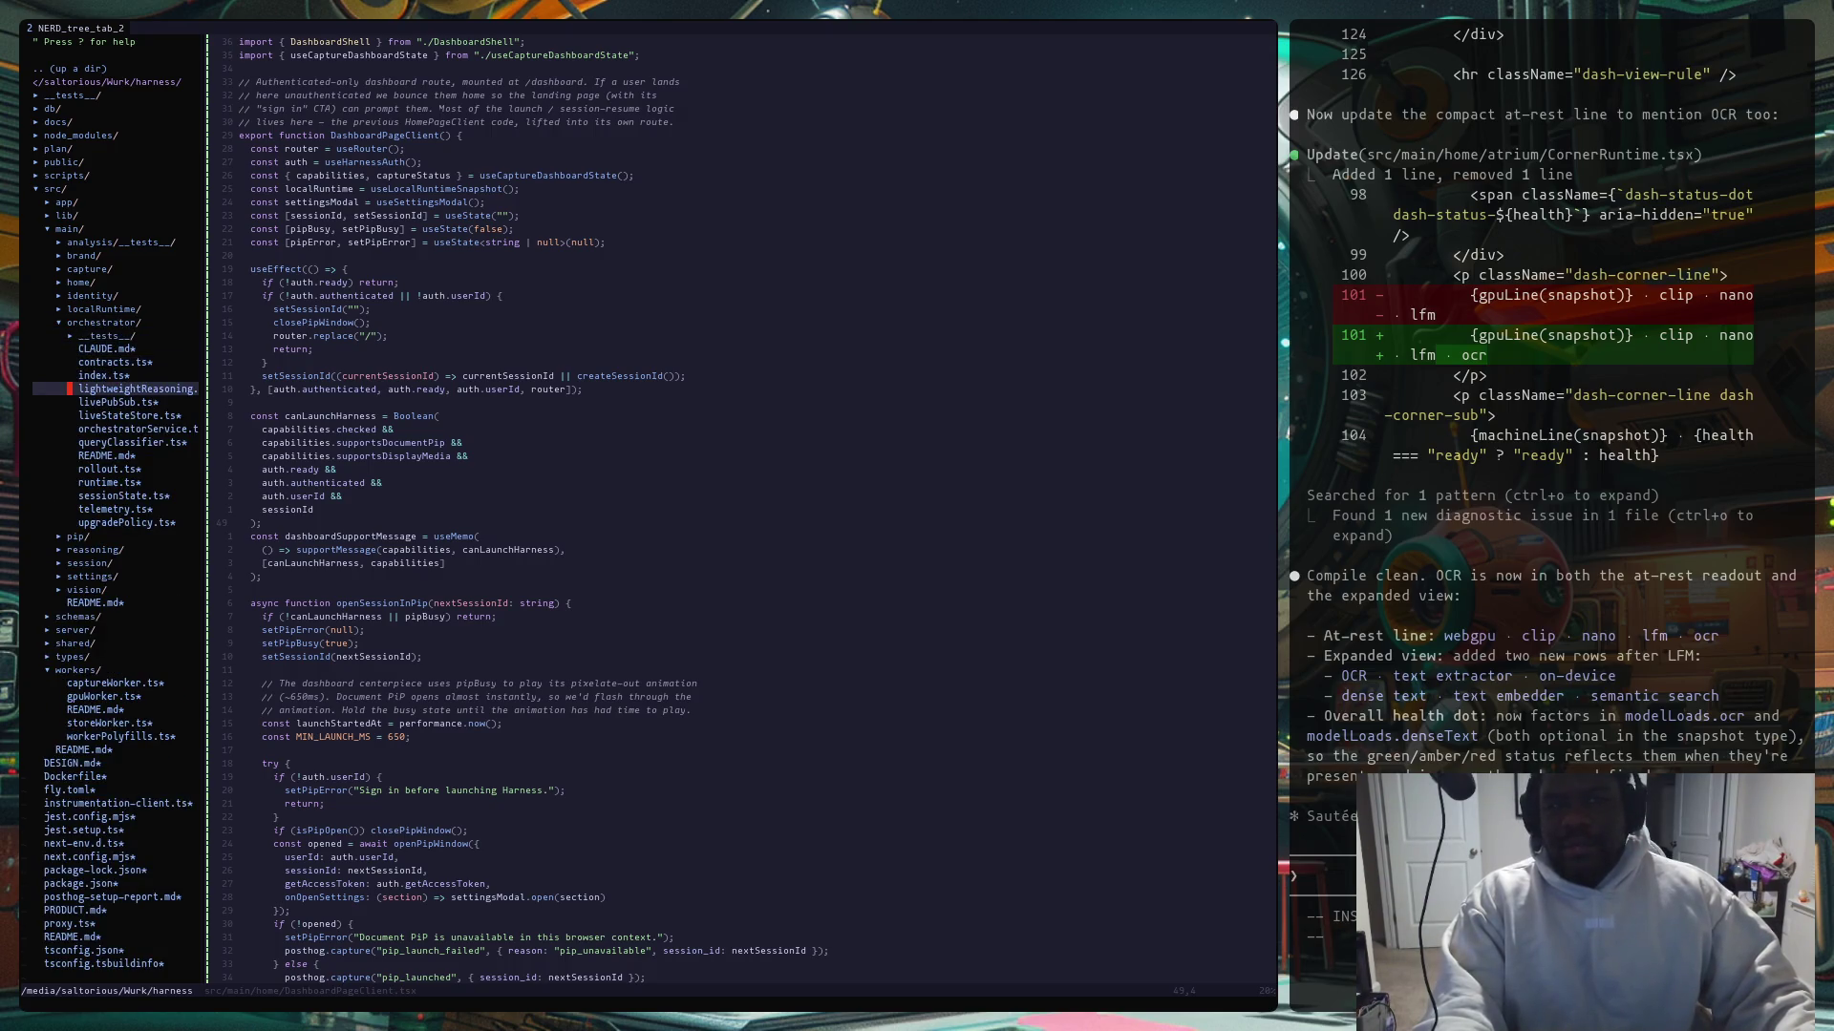
pyautogui.press('j')
pyautogui.press('j')
pyautogui.press('j')
pyautogui.press('j')
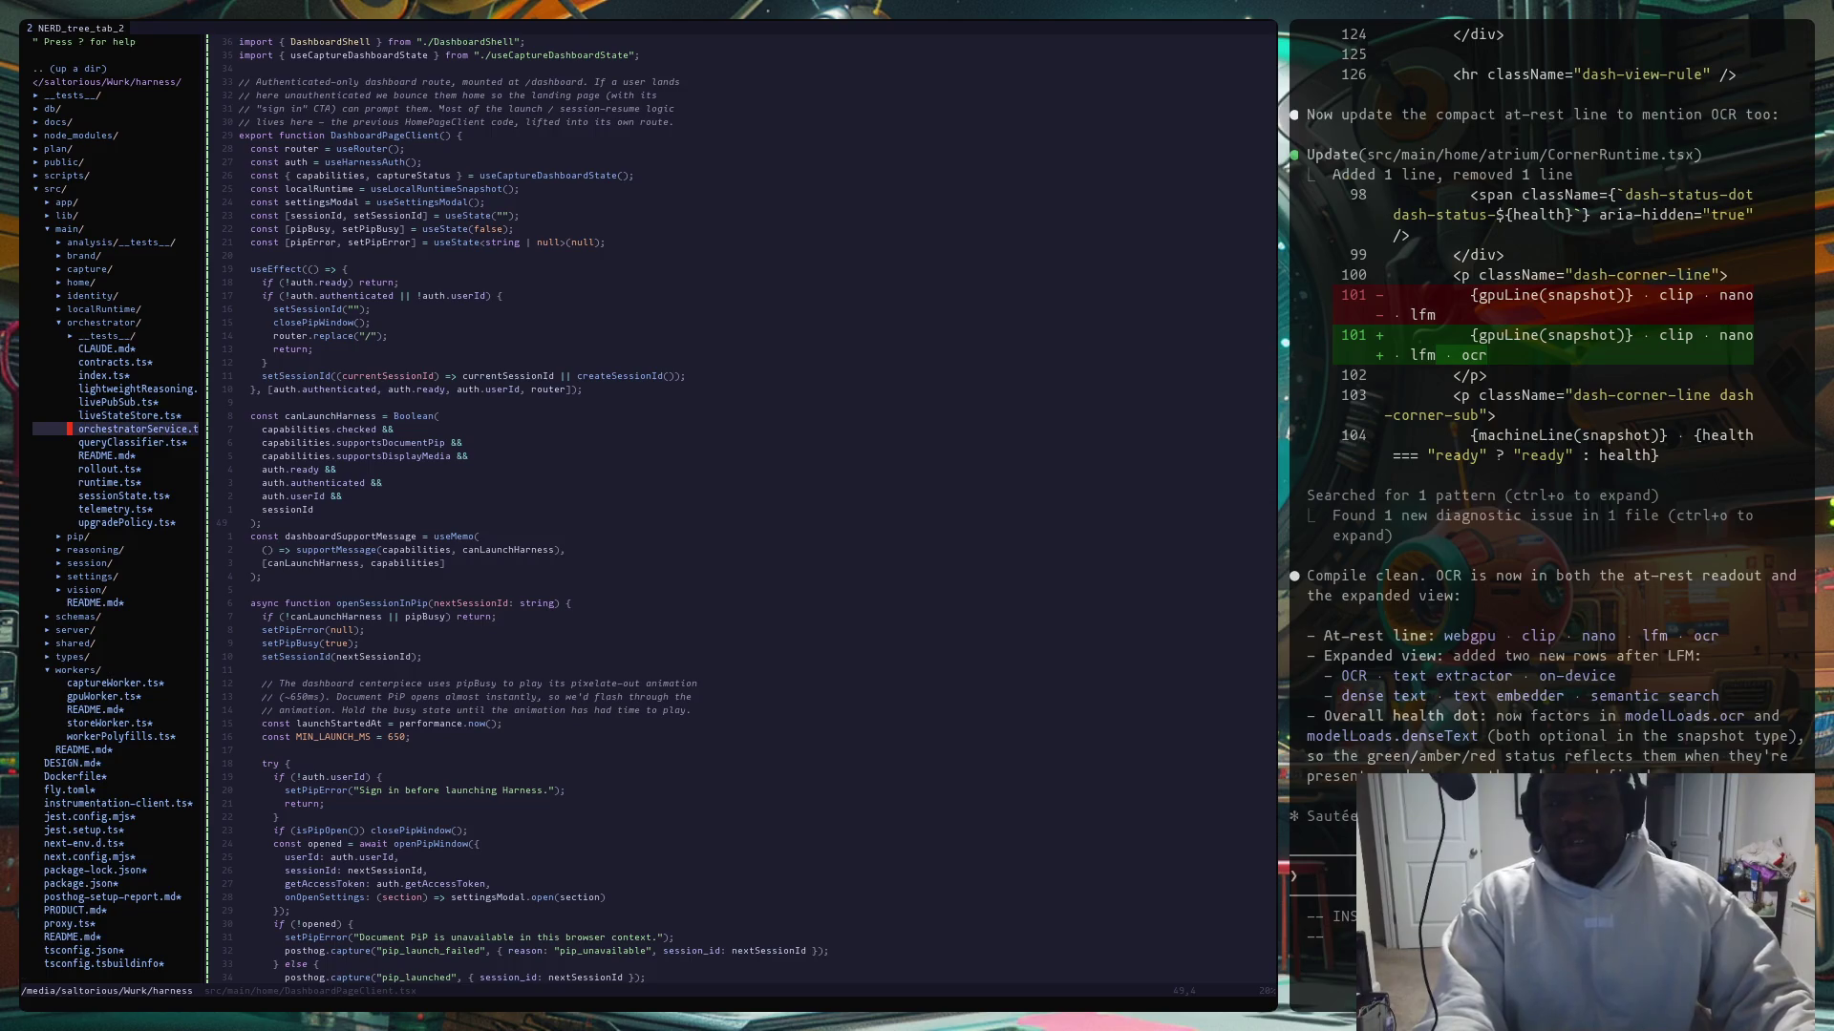
pyautogui.press('j')
pyautogui.press('j')
pyautogui.press('k')
pyautogui.press('k')
pyautogui.press('k')
pyautogui.press('j')
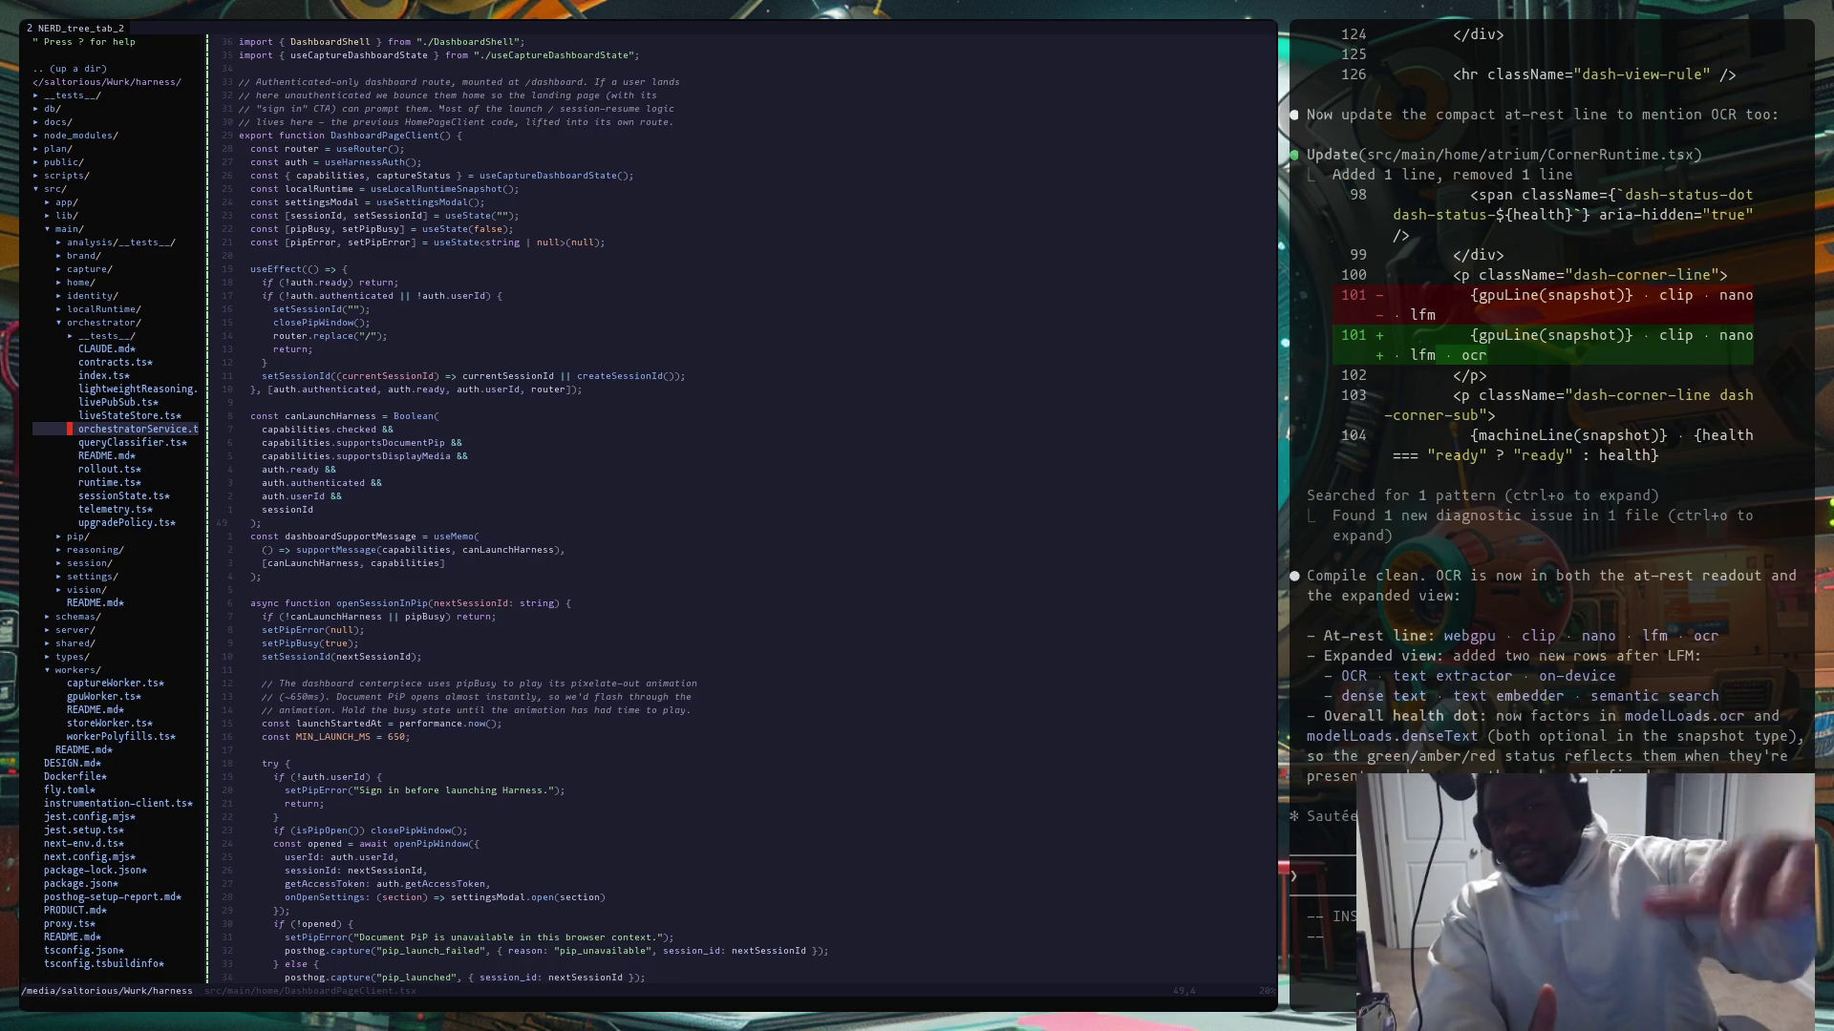
pyautogui.press('j')
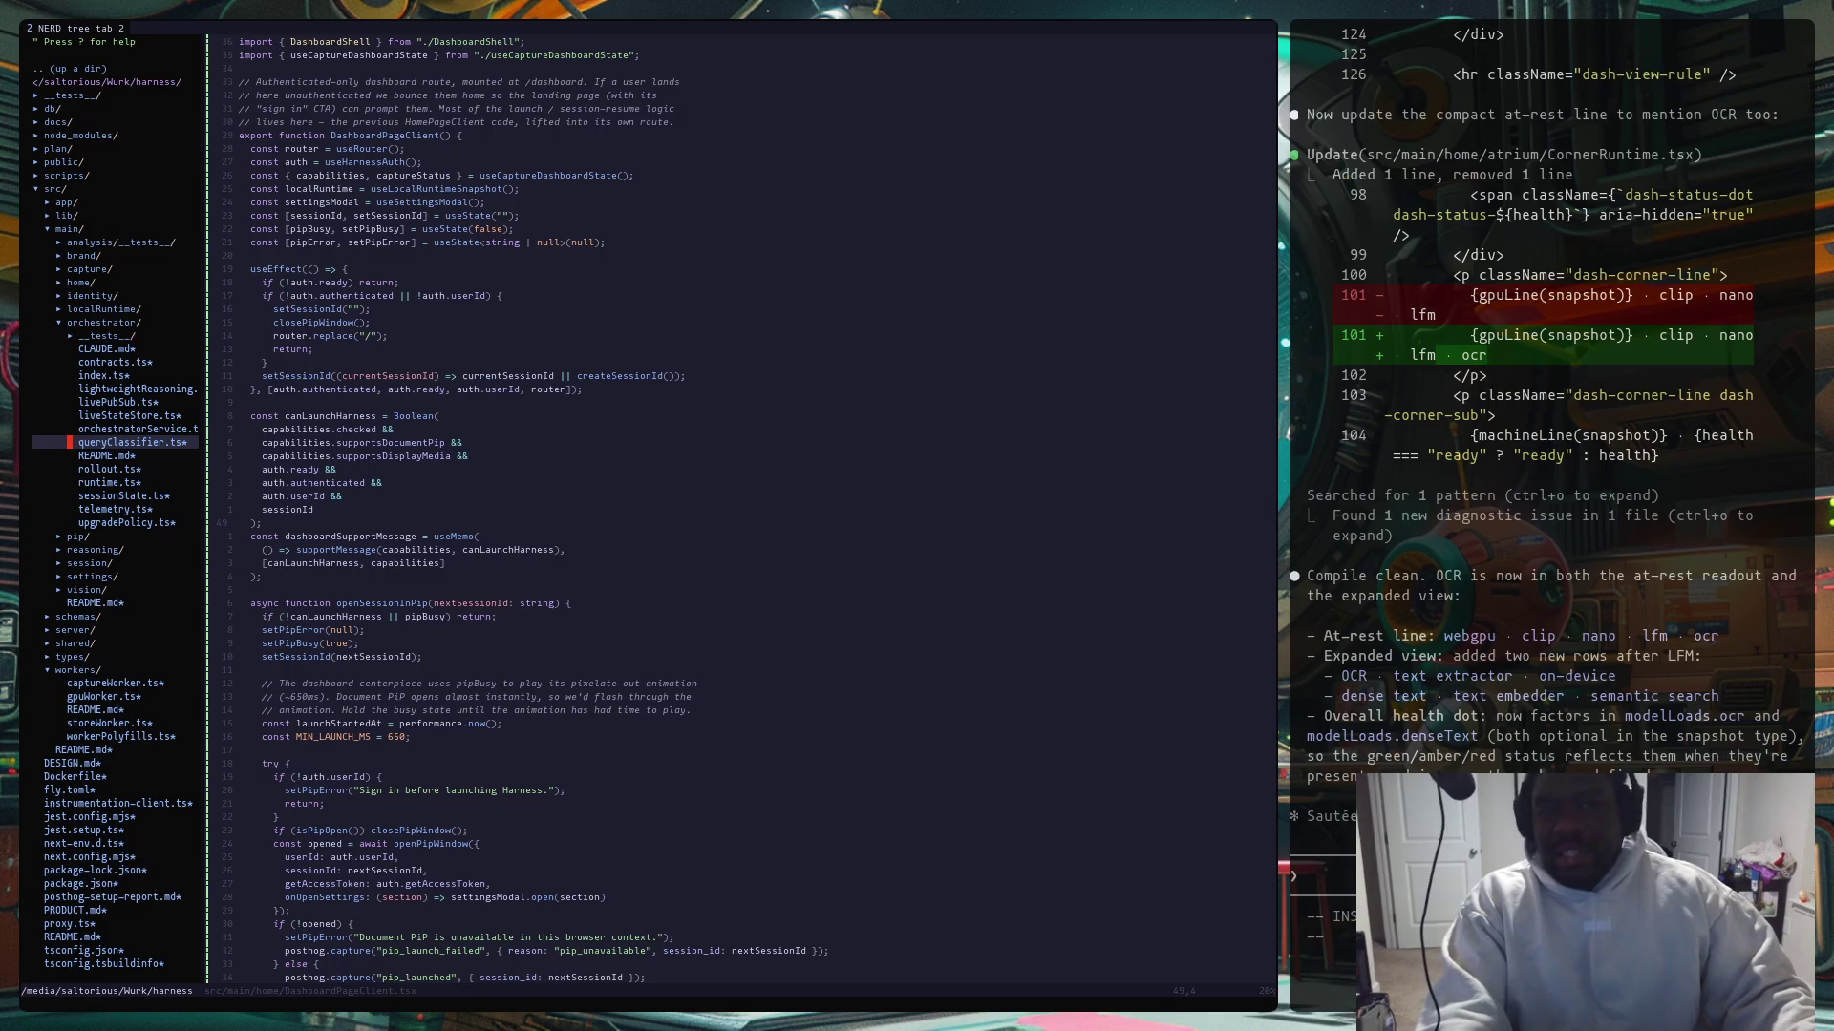
pyautogui.press('k')
pyautogui.press('k')
pyautogui.press('k')
pyautogui.press('k')
pyautogui.press('j')
pyautogui.press('j')
pyautogui.press('j')
pyautogui.press('j')
pyautogui.press('j')
pyautogui.press('j')
pyautogui.press('k')
pyautogui.press('k')
pyautogui.press('k')
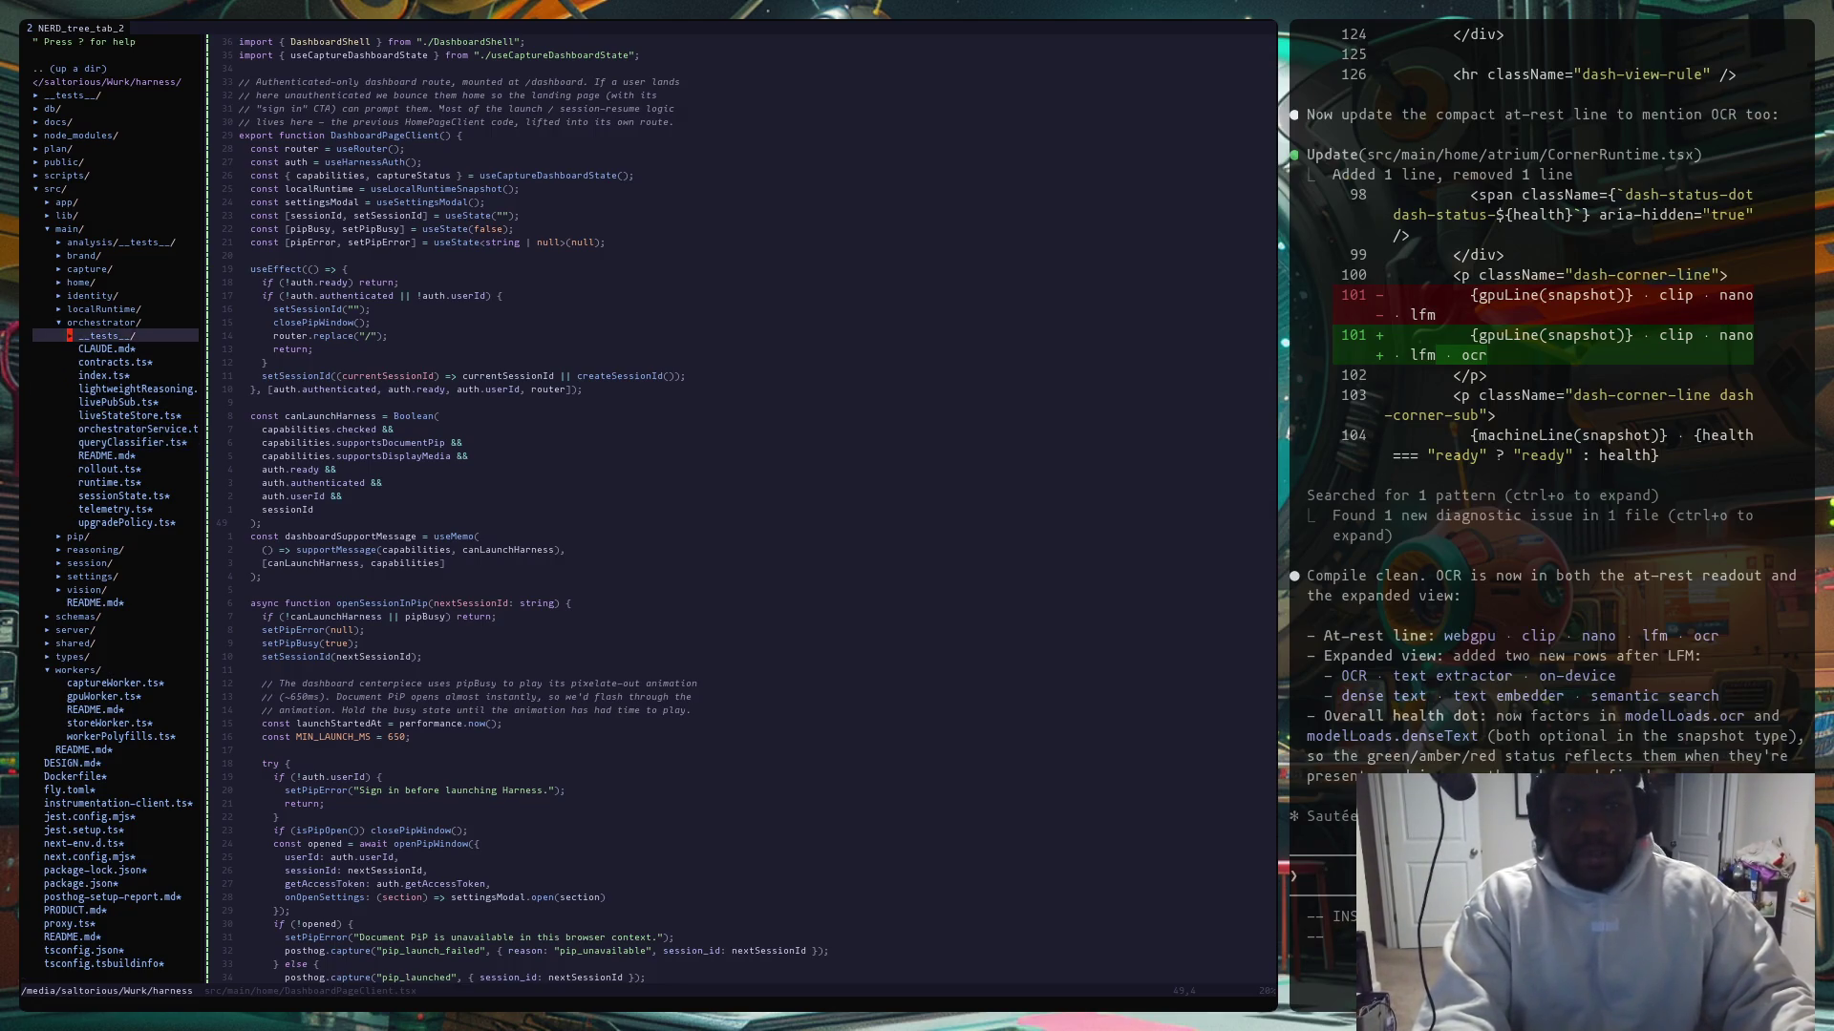
# Step: Collapse and re-expand the main folder, then move down to the capture folder
pyautogui.press('j')
pyautogui.press('k')
pyautogui.press('k')
pyautogui.press('k')
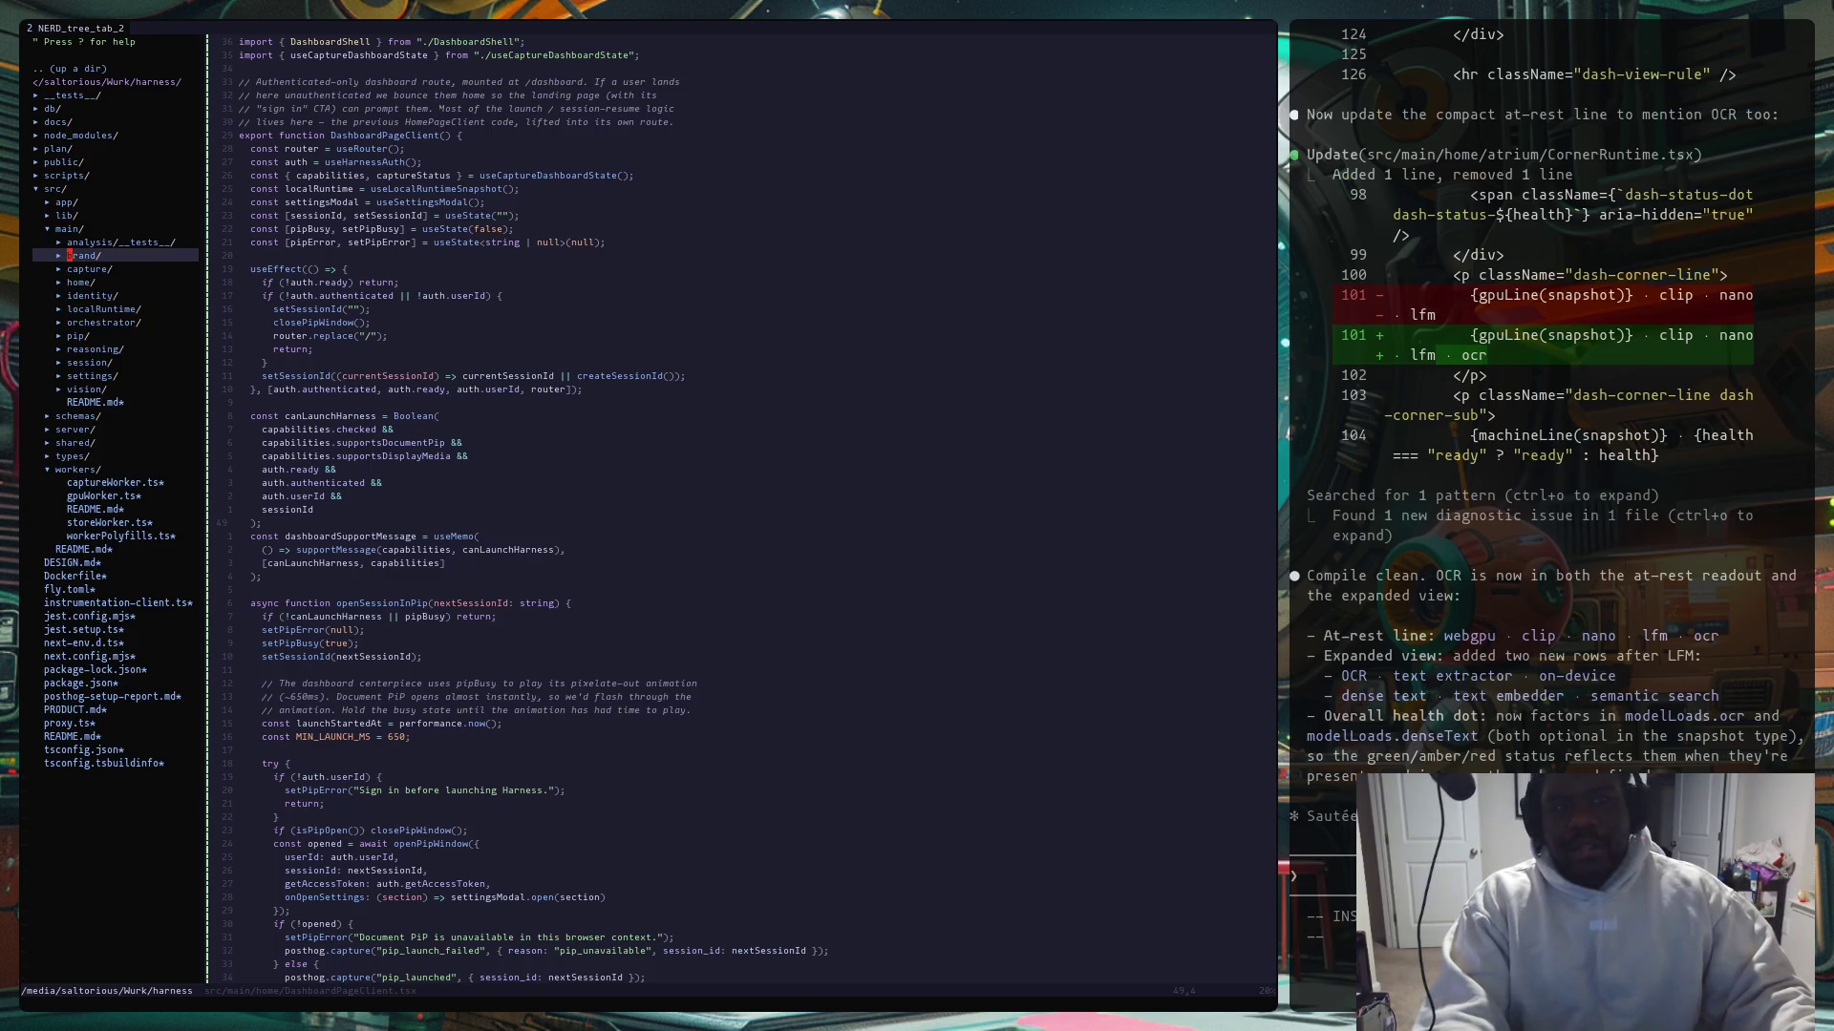
pyautogui.press('o')
pyautogui.press('o')
pyautogui.press('j')
pyautogui.press('j')
pyautogui.press('j')
pyautogui.press('j')
pyautogui.press('j')
pyautogui.press('j')
pyautogui.press('o')
# Step: Step through the pip subfolders, then bring the Reddit meme back to the front
pyautogui.press('j')
pyautogui.press('j')
pyautogui.press('j')
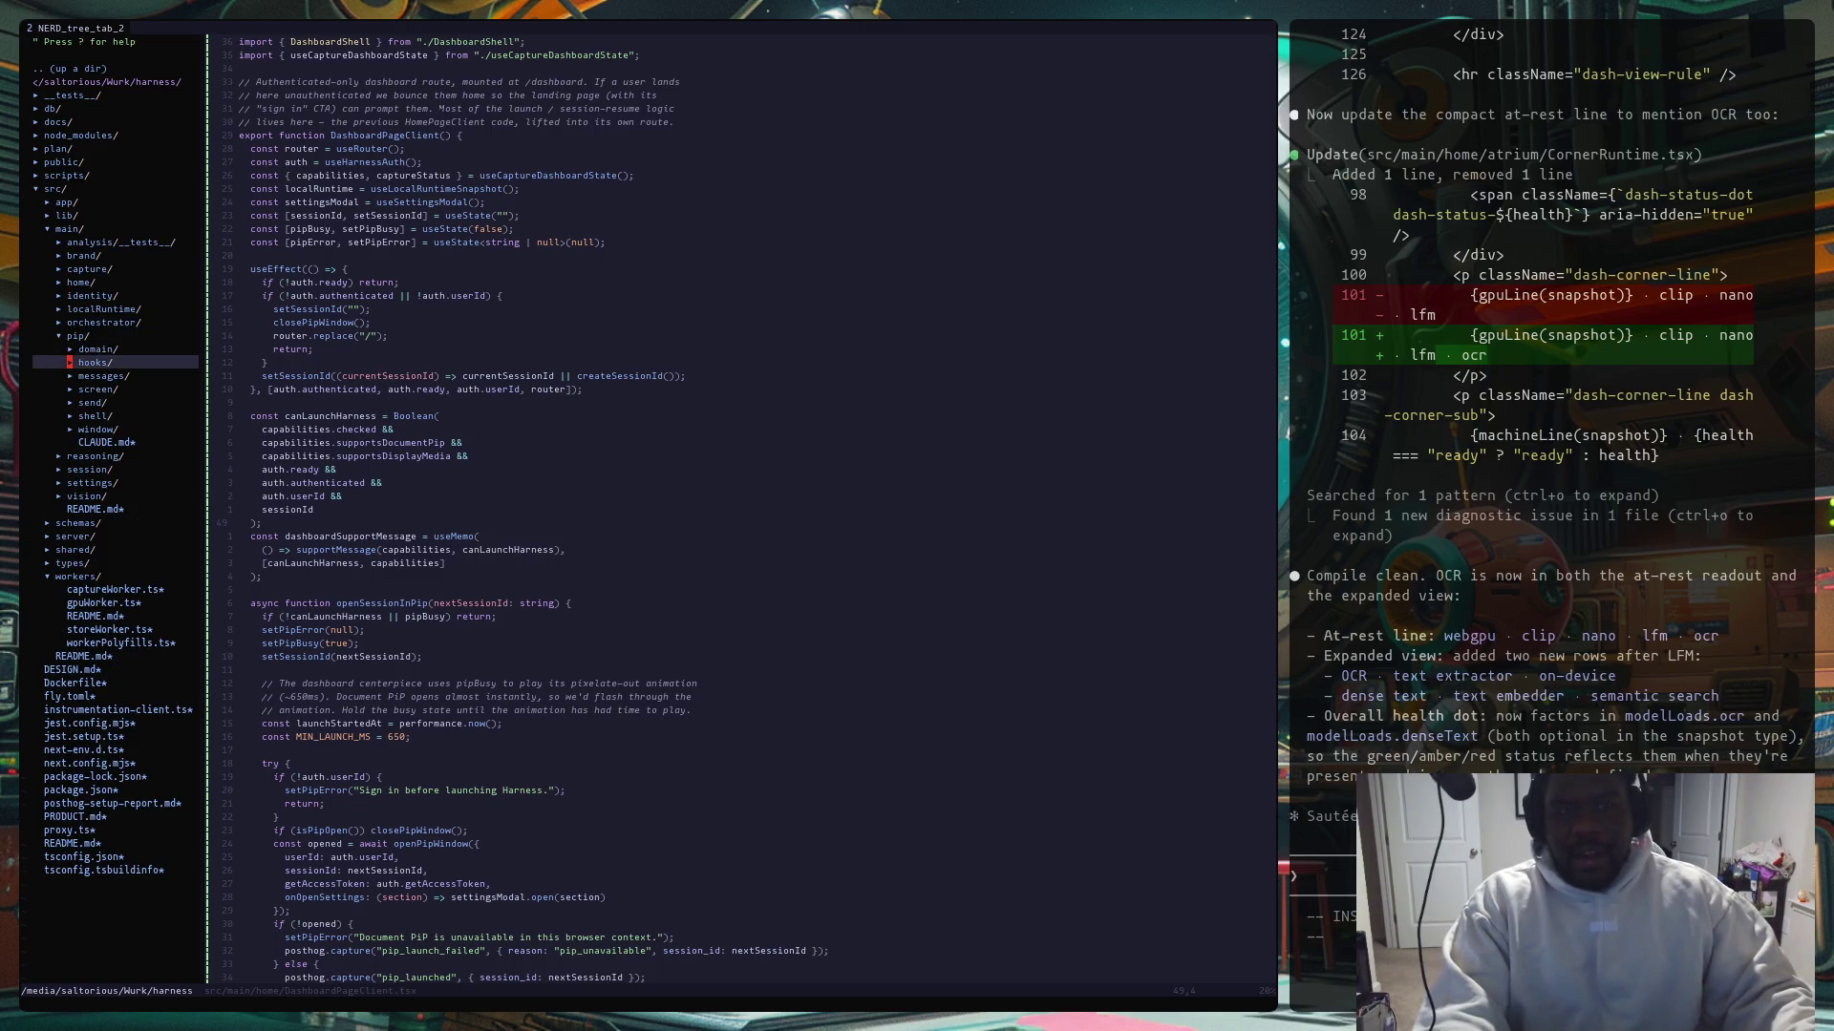
pyautogui.press('k')
pyautogui.press('k')
pyautogui.press('k')
pyautogui.press('j')
pyautogui.press('j')
pyautogui.press('j')
pyautogui.press('k')
pyautogui.press('k')
pyautogui.press('k')
pyautogui.press('k')
pyautogui.press('j')
pyautogui.press('j')
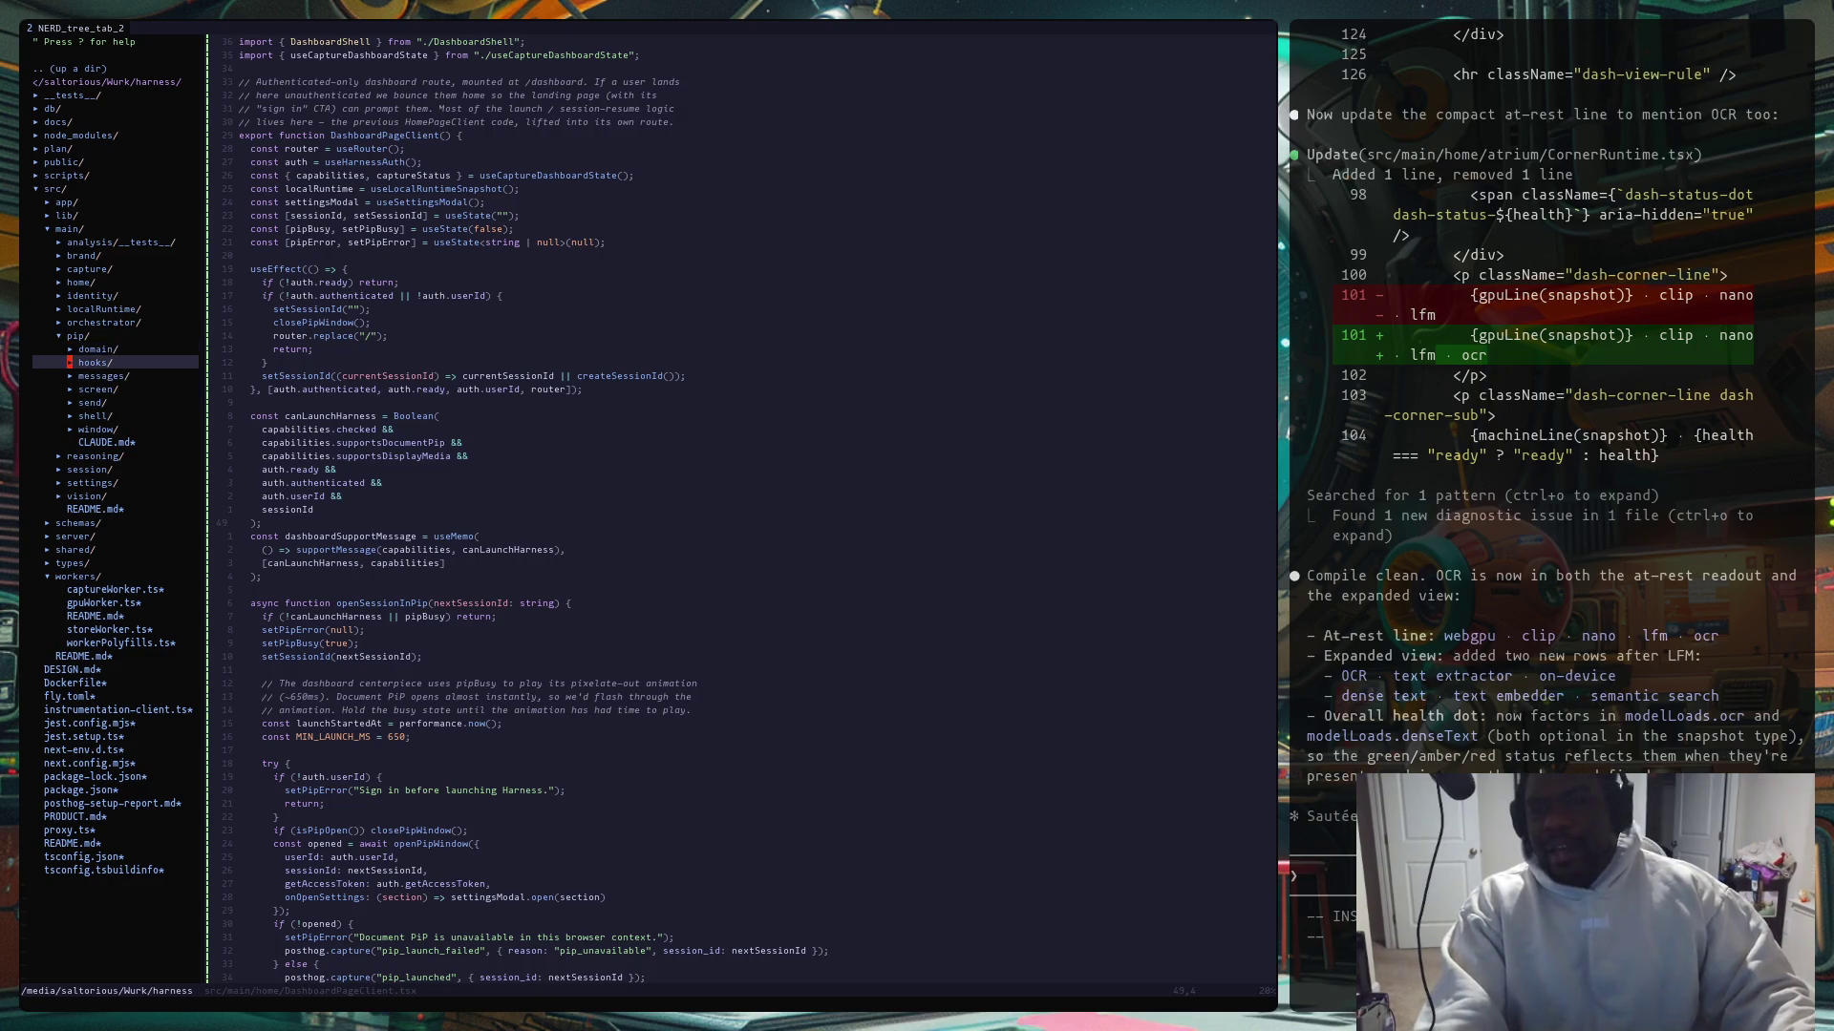
pyautogui.press('j')
pyautogui.hotkey('alt', 'Tab')
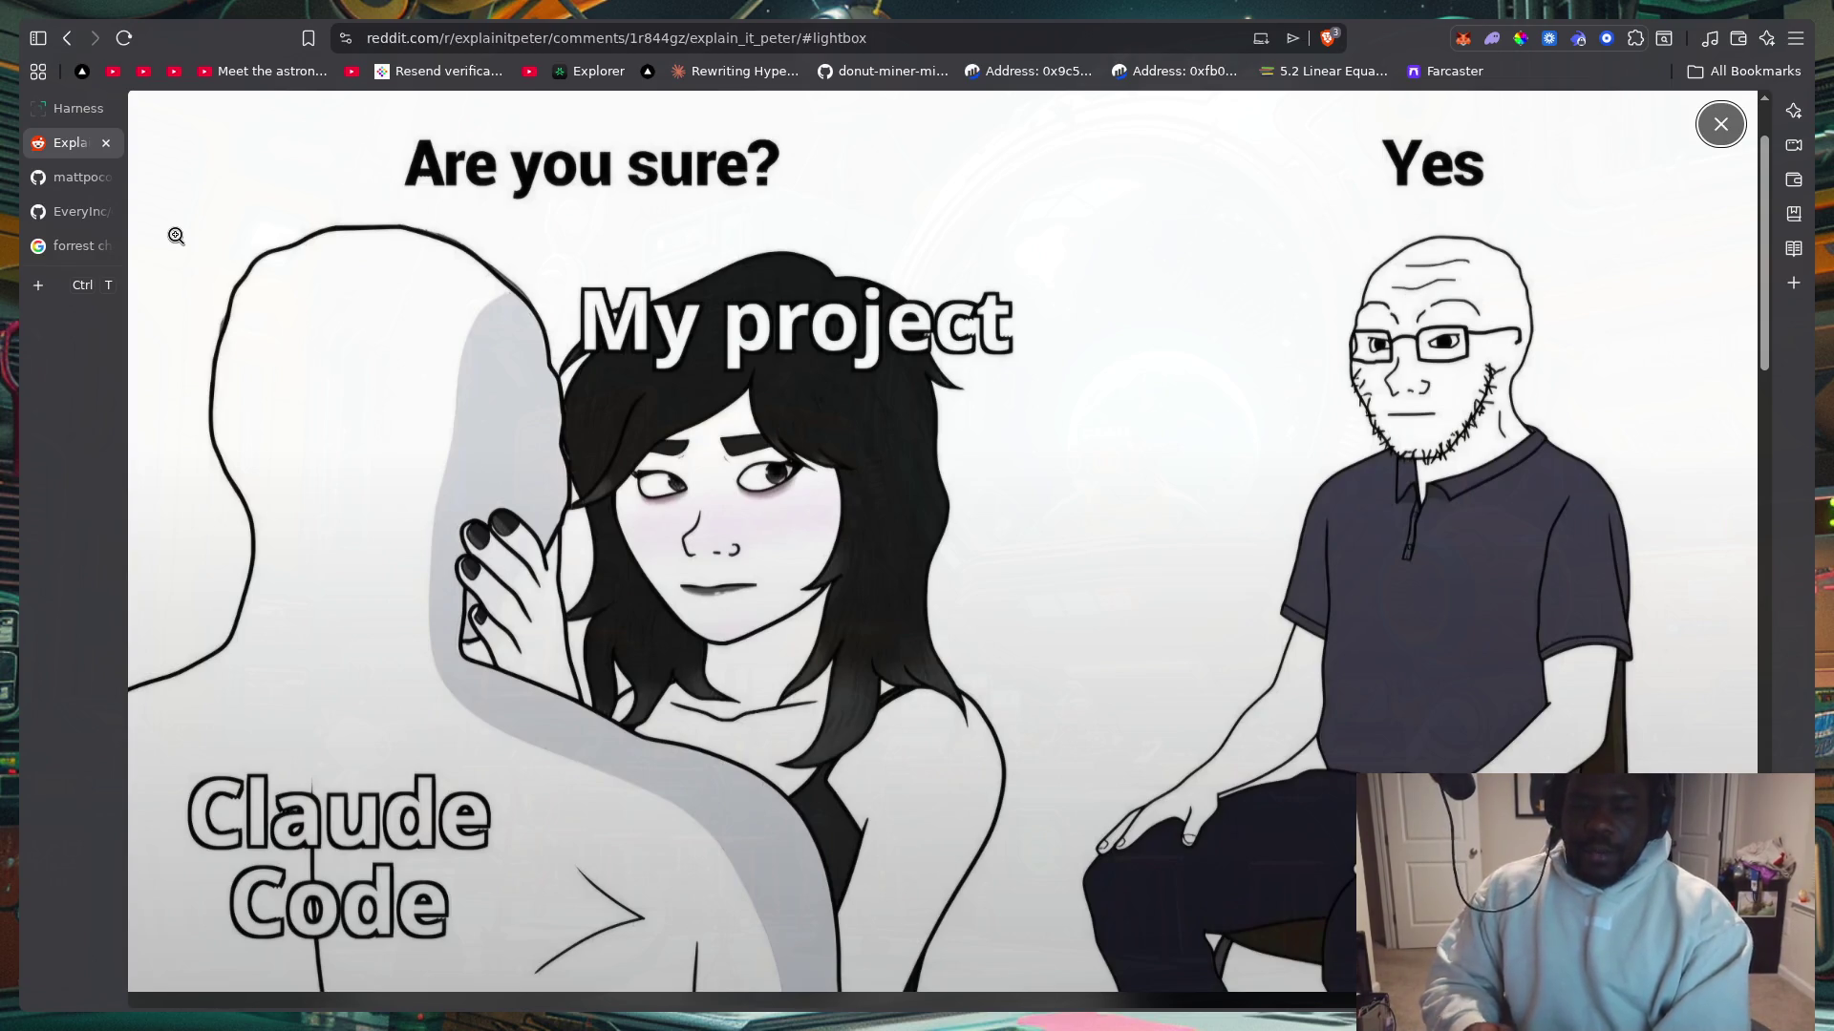
pyautogui.hotkey('alt', 'Tab')
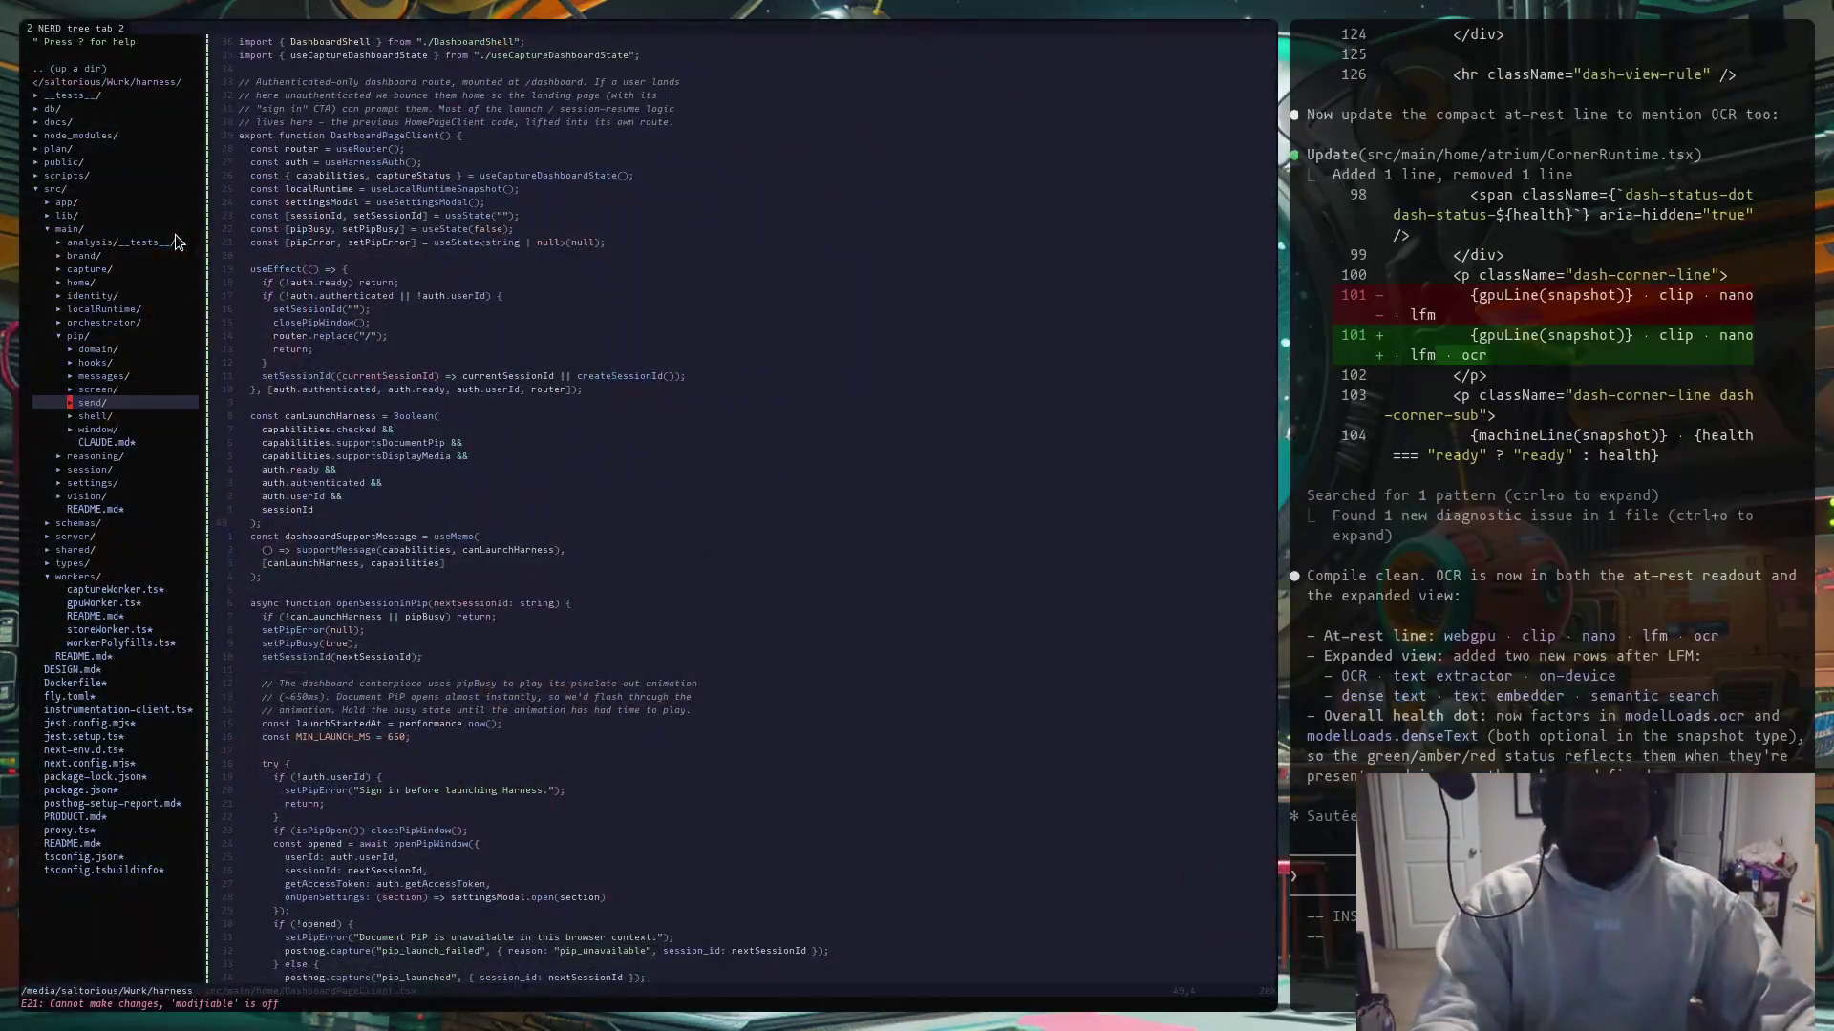
# Step: Undo the last edit, then jump through DashboardPageClient.tsx: top, bottom, and top again
pyautogui.press('u')
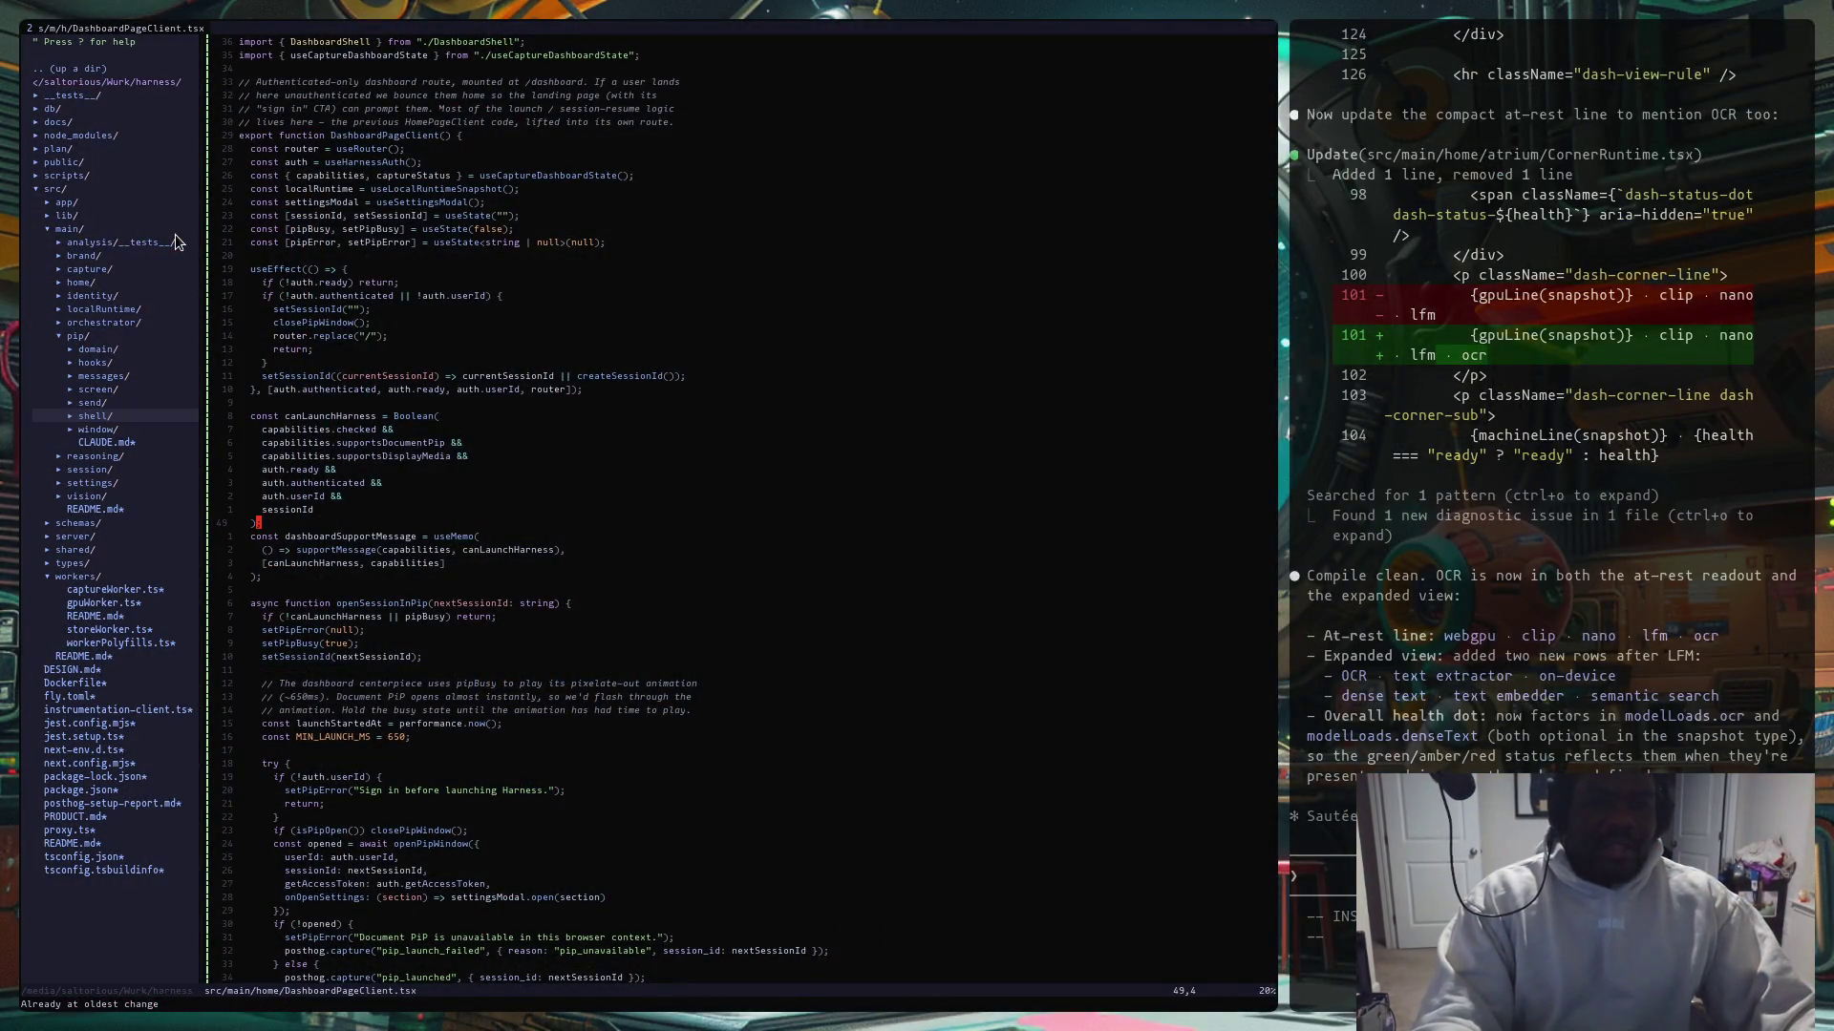
pyautogui.press('g')
pyautogui.press('g')
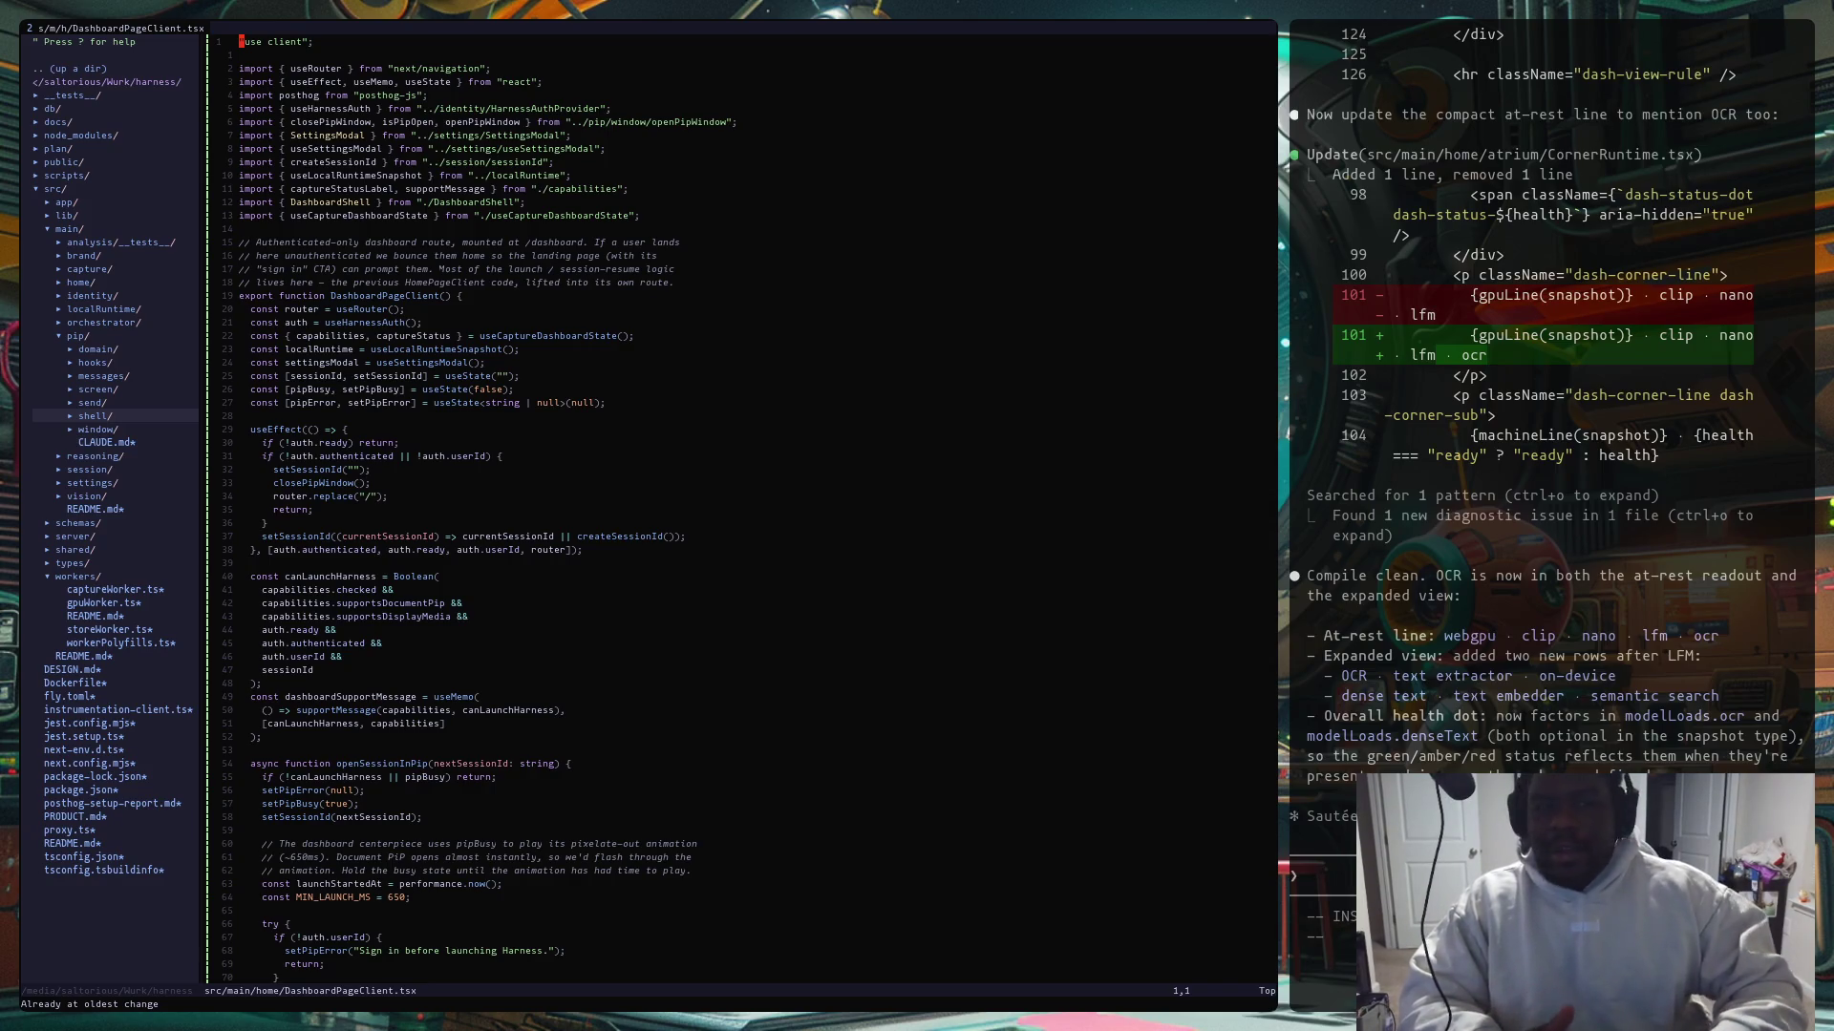
pyautogui.press('j')
pyautogui.press('j')
pyautogui.press('g')
pyautogui.press('g')
pyautogui.hotkey('shift', 'g')
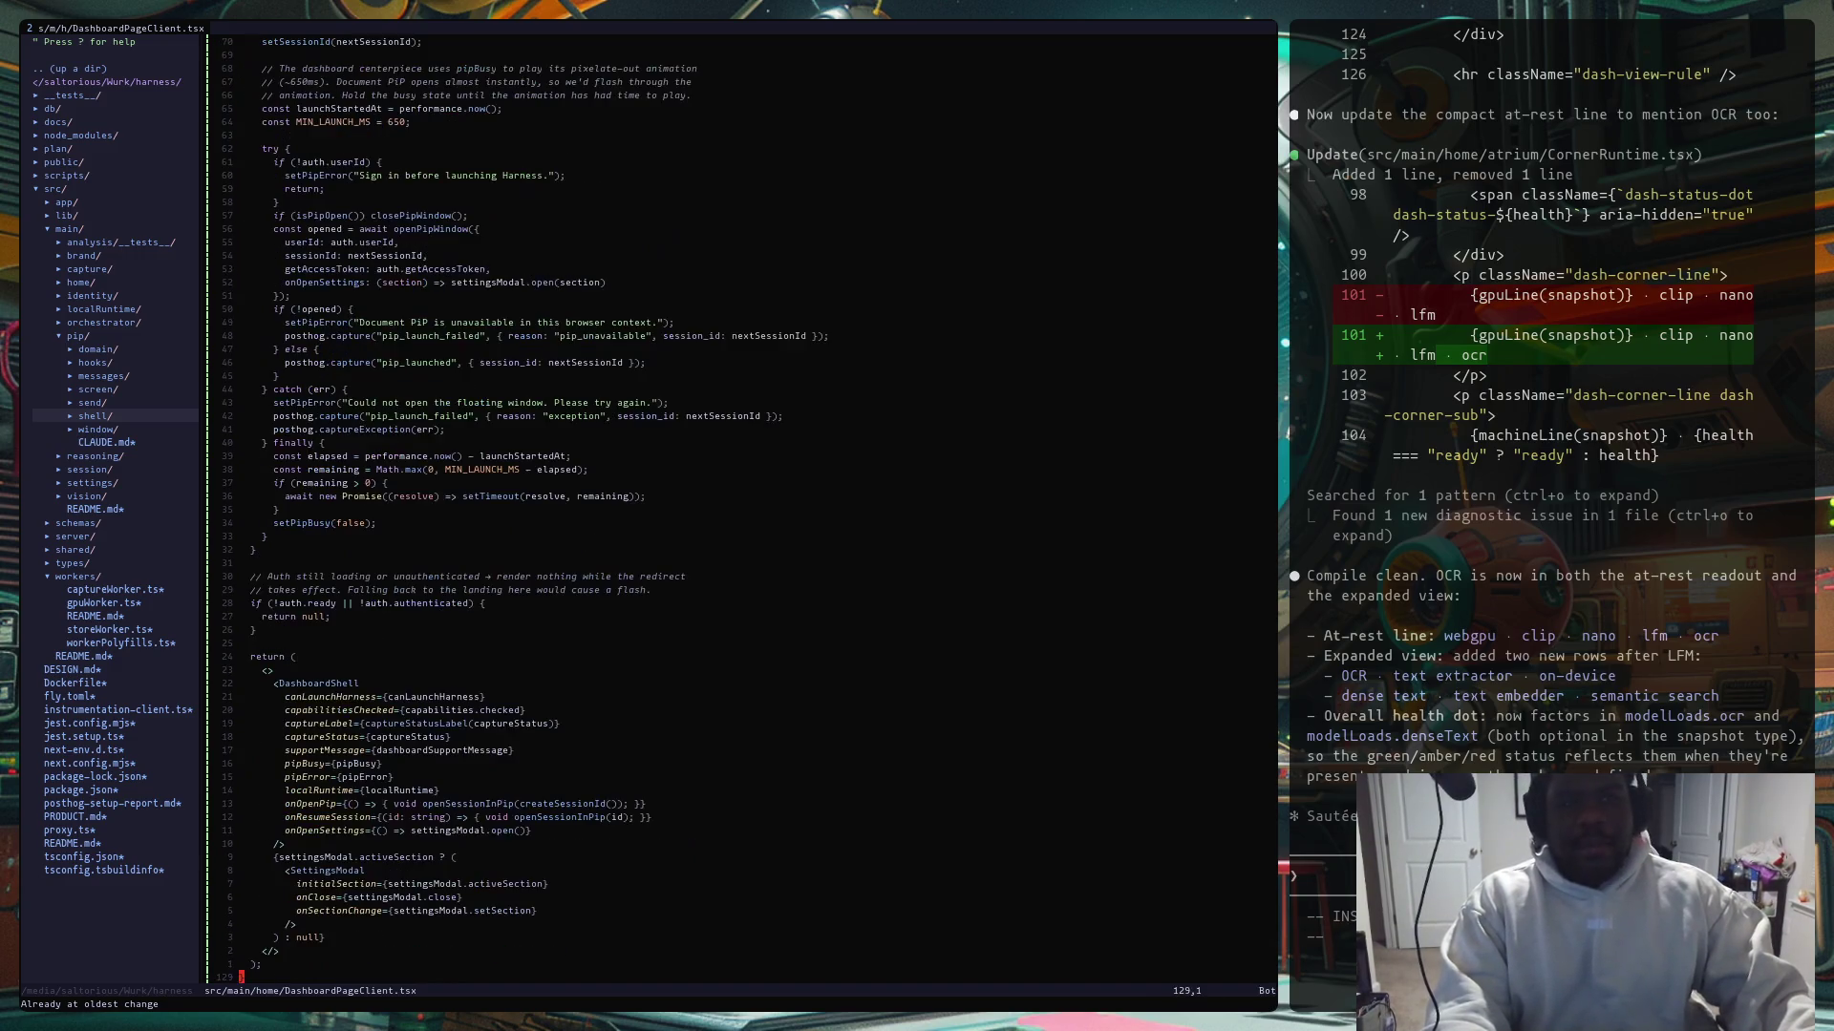
pyautogui.press('g')
pyautogui.press('g')
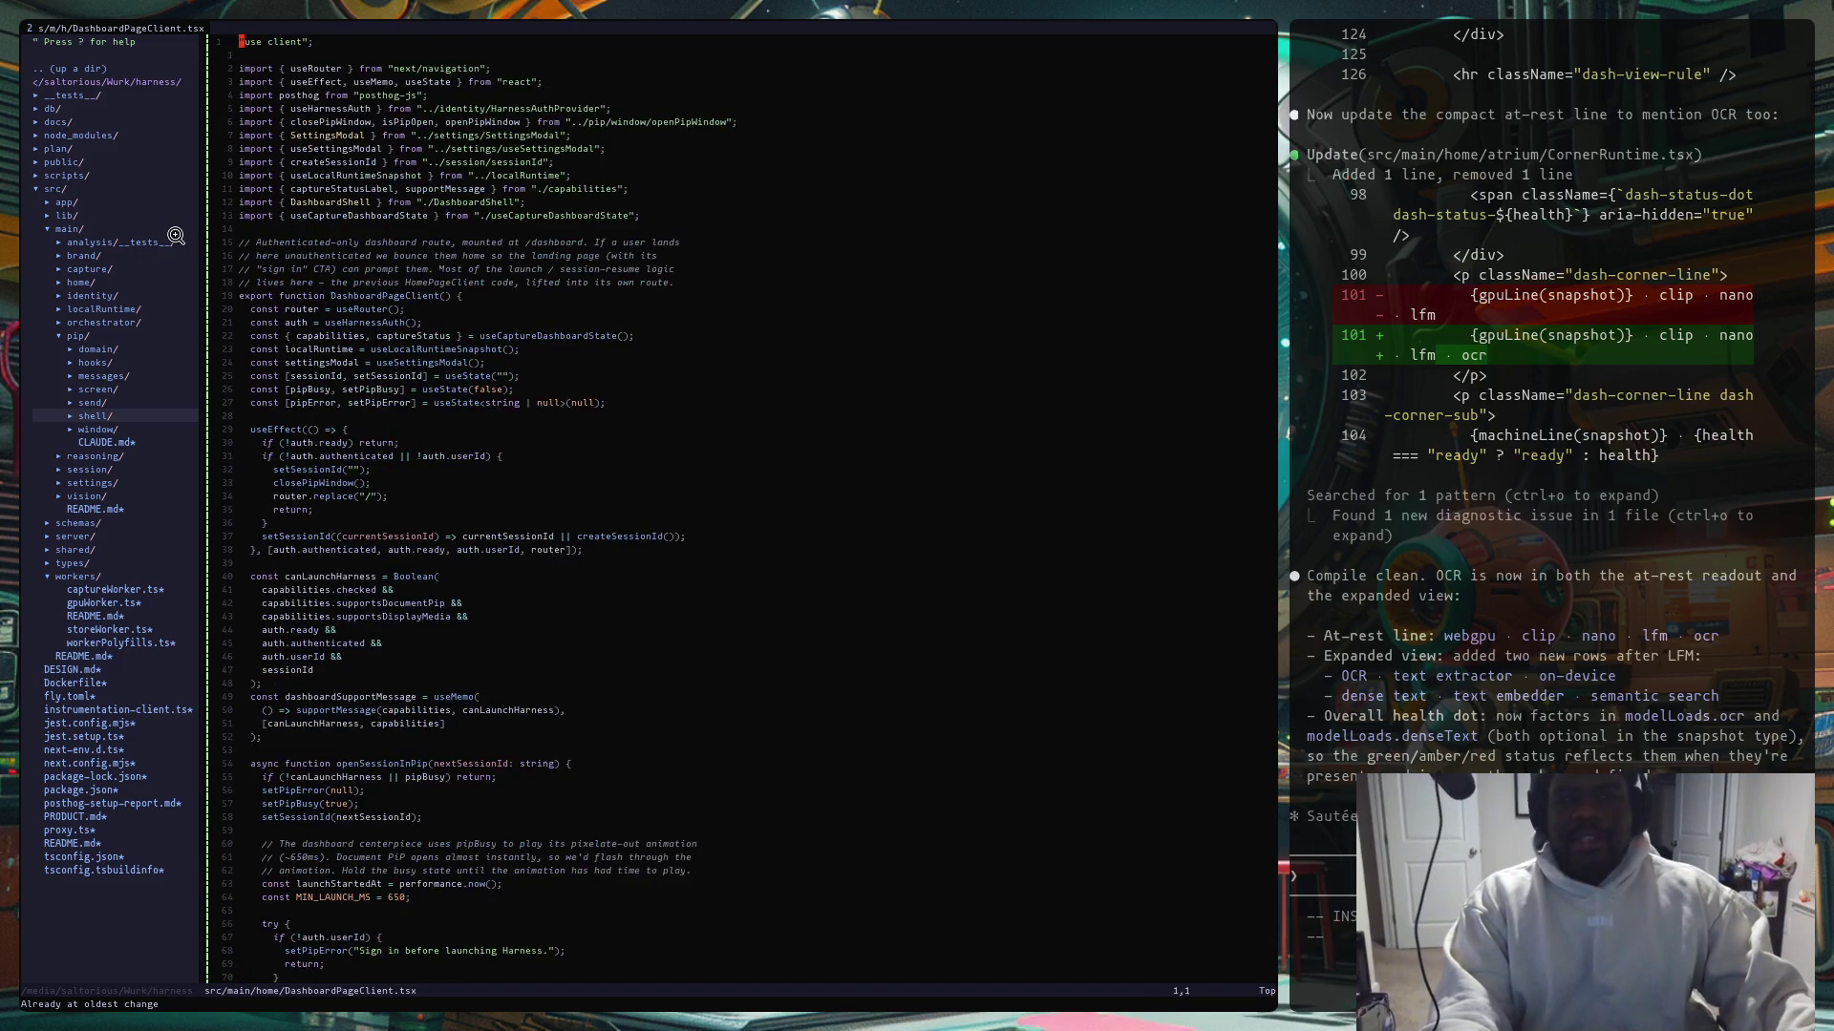
pyautogui.press('super+2')
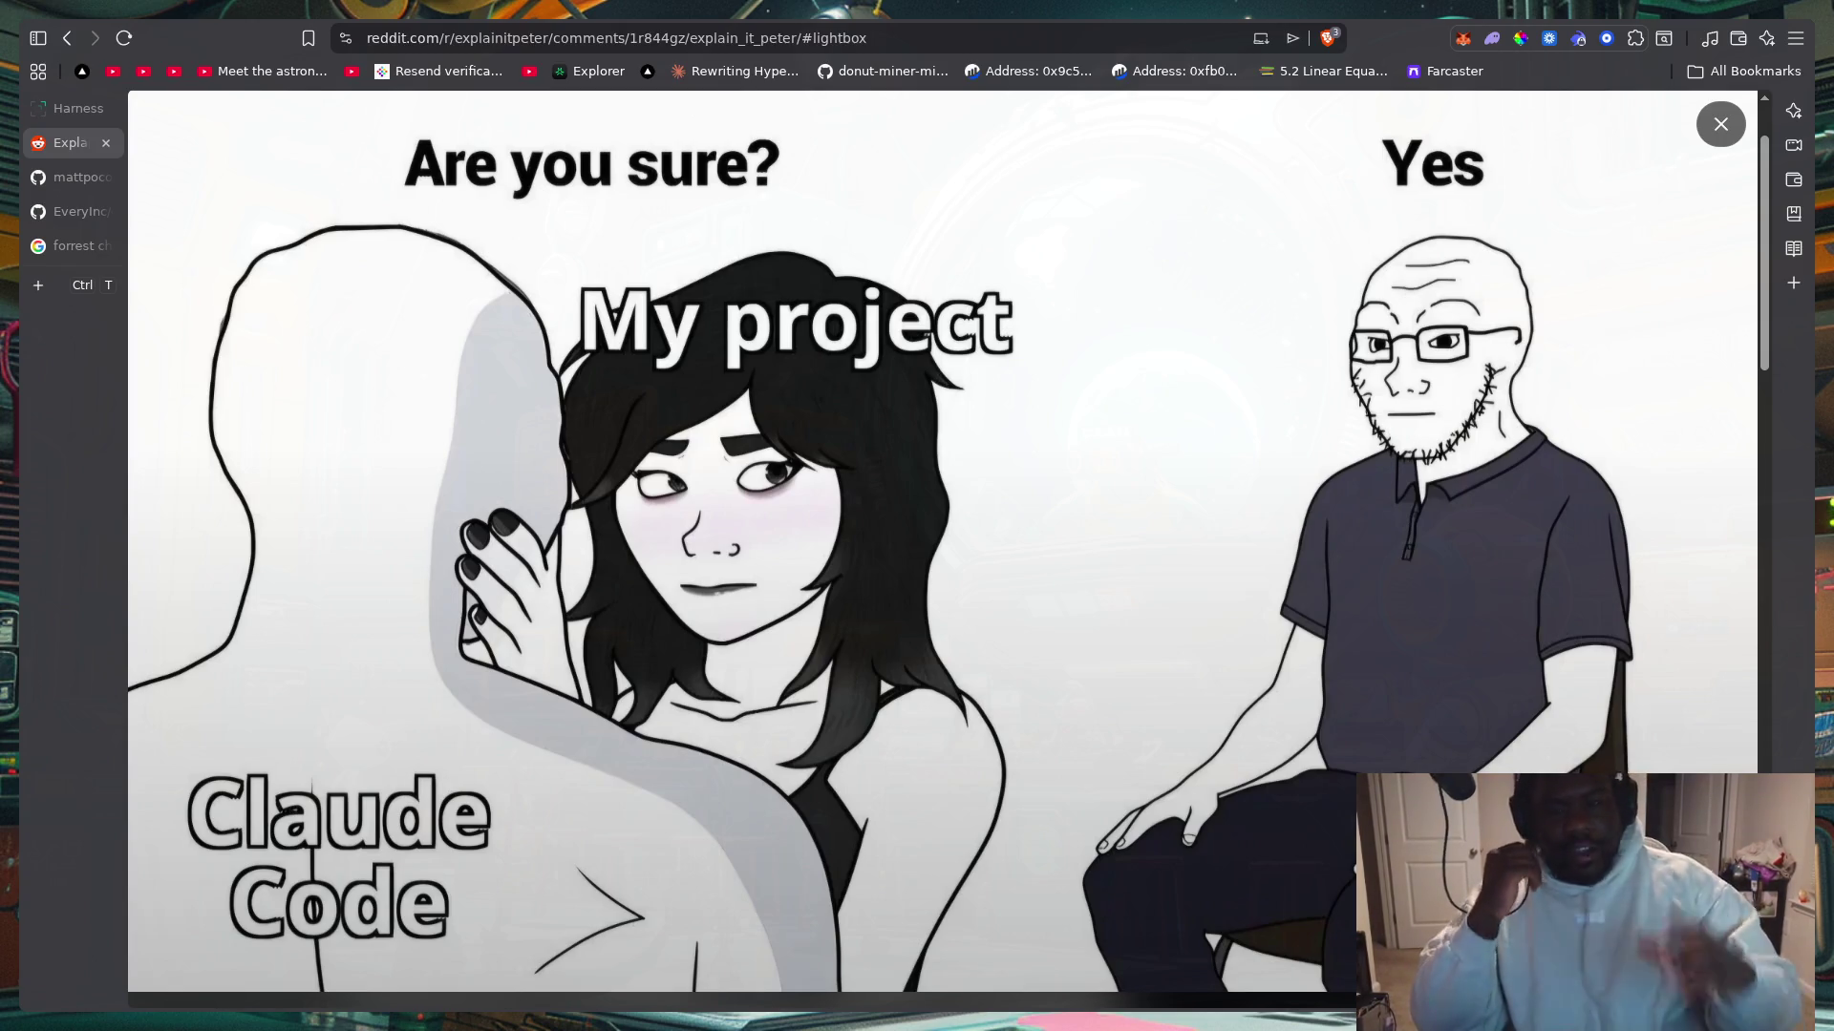
# Step: Switch from the Reddit meme to the fresh opencode session set to Build with GPT-5.5
pyautogui.hotkey('alt', 'Tab')
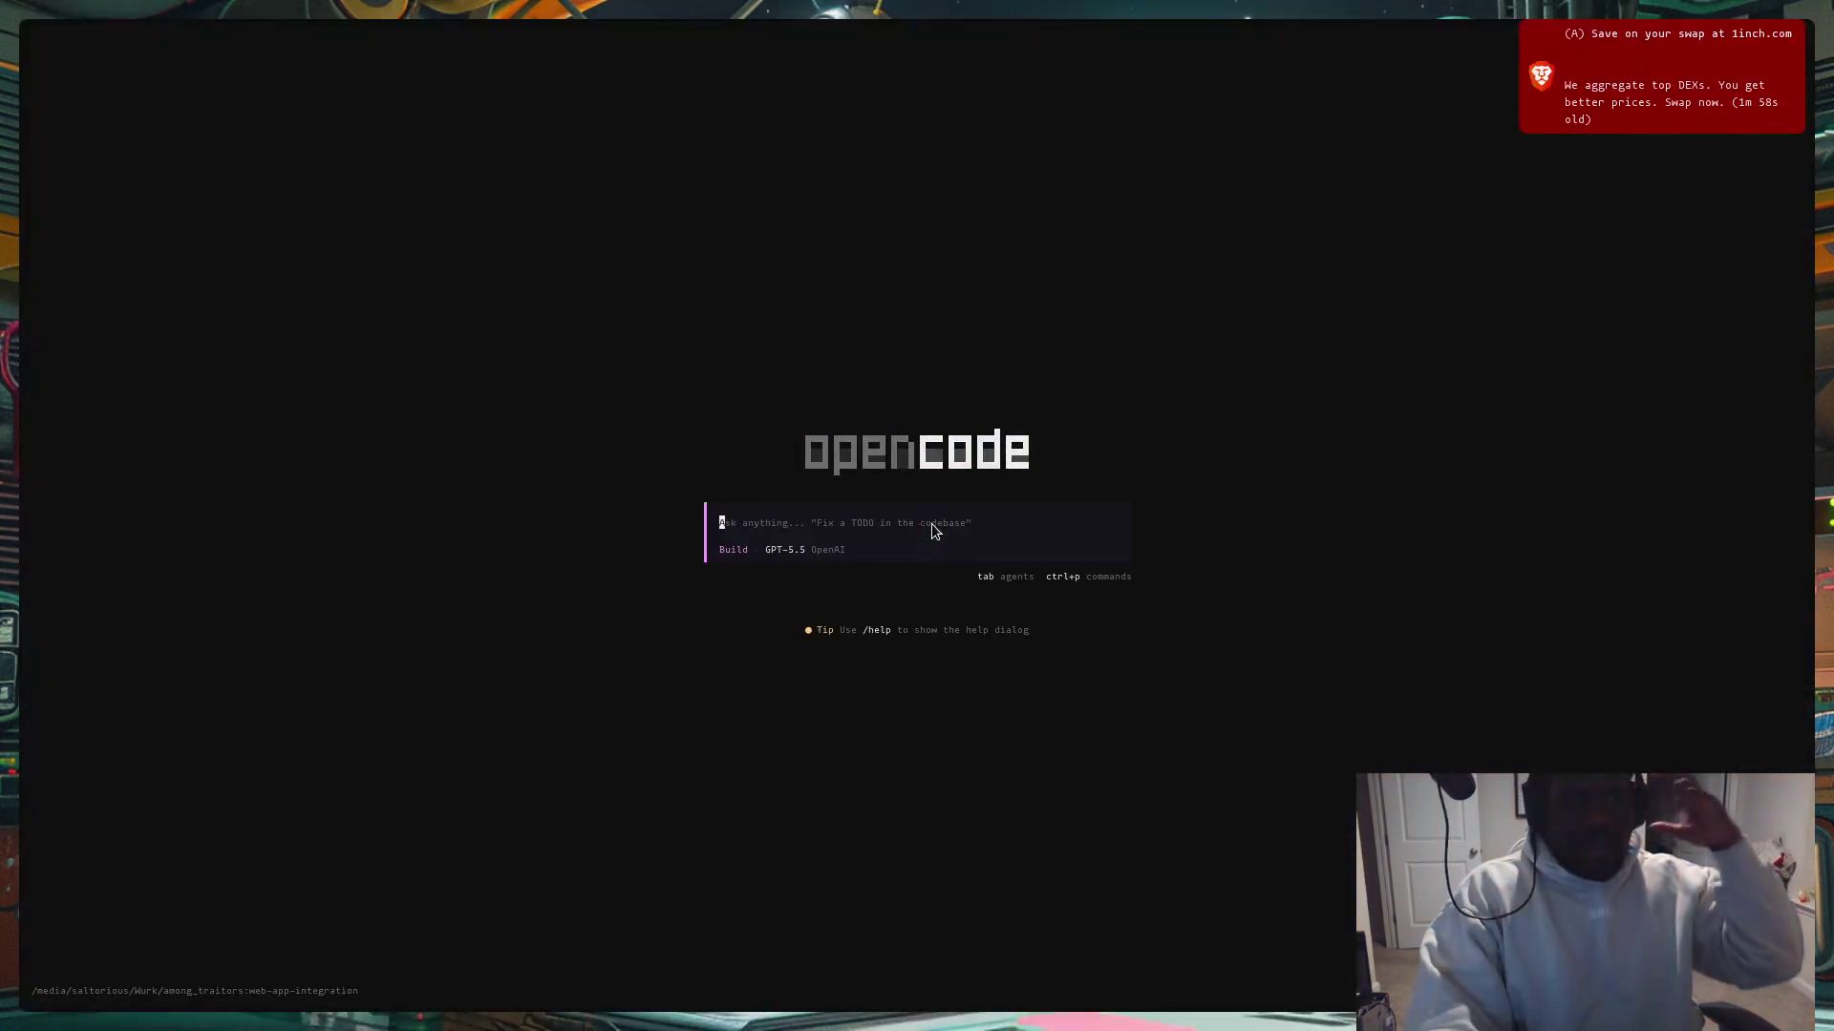
pyautogui.write('/sk')
pyautogui.write('ills')
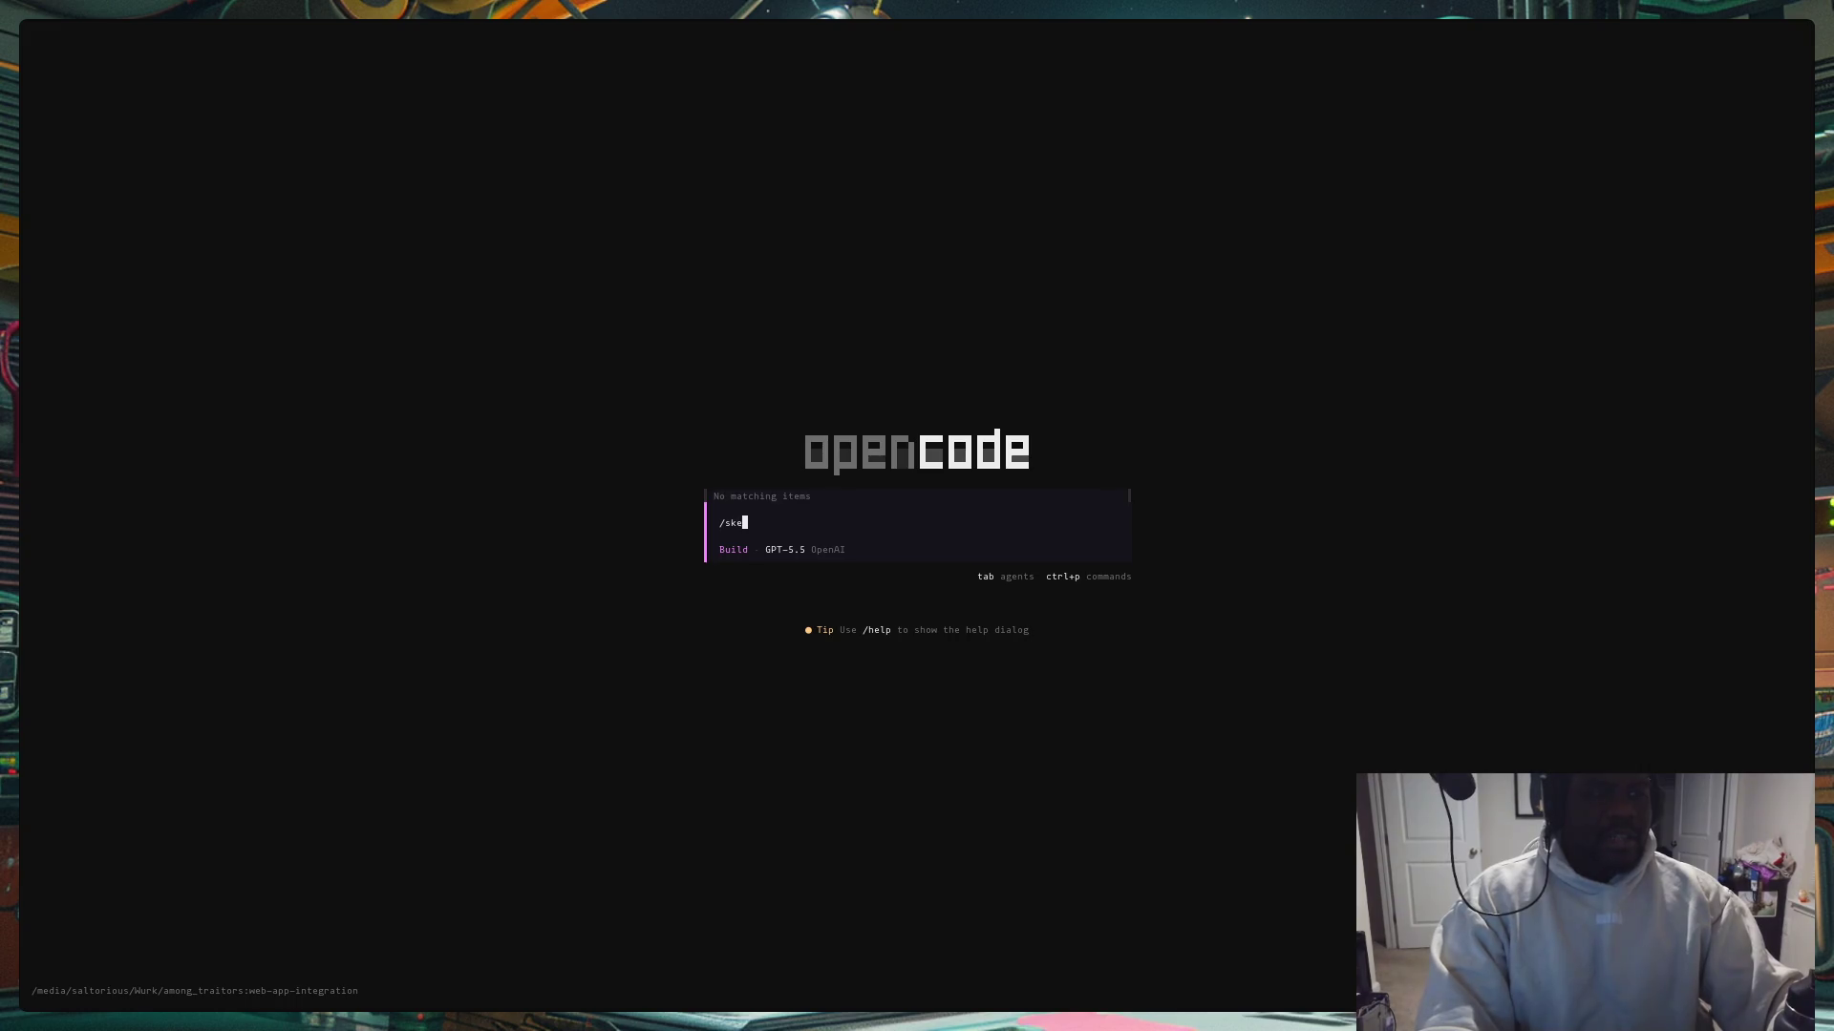
pyautogui.press('Return')
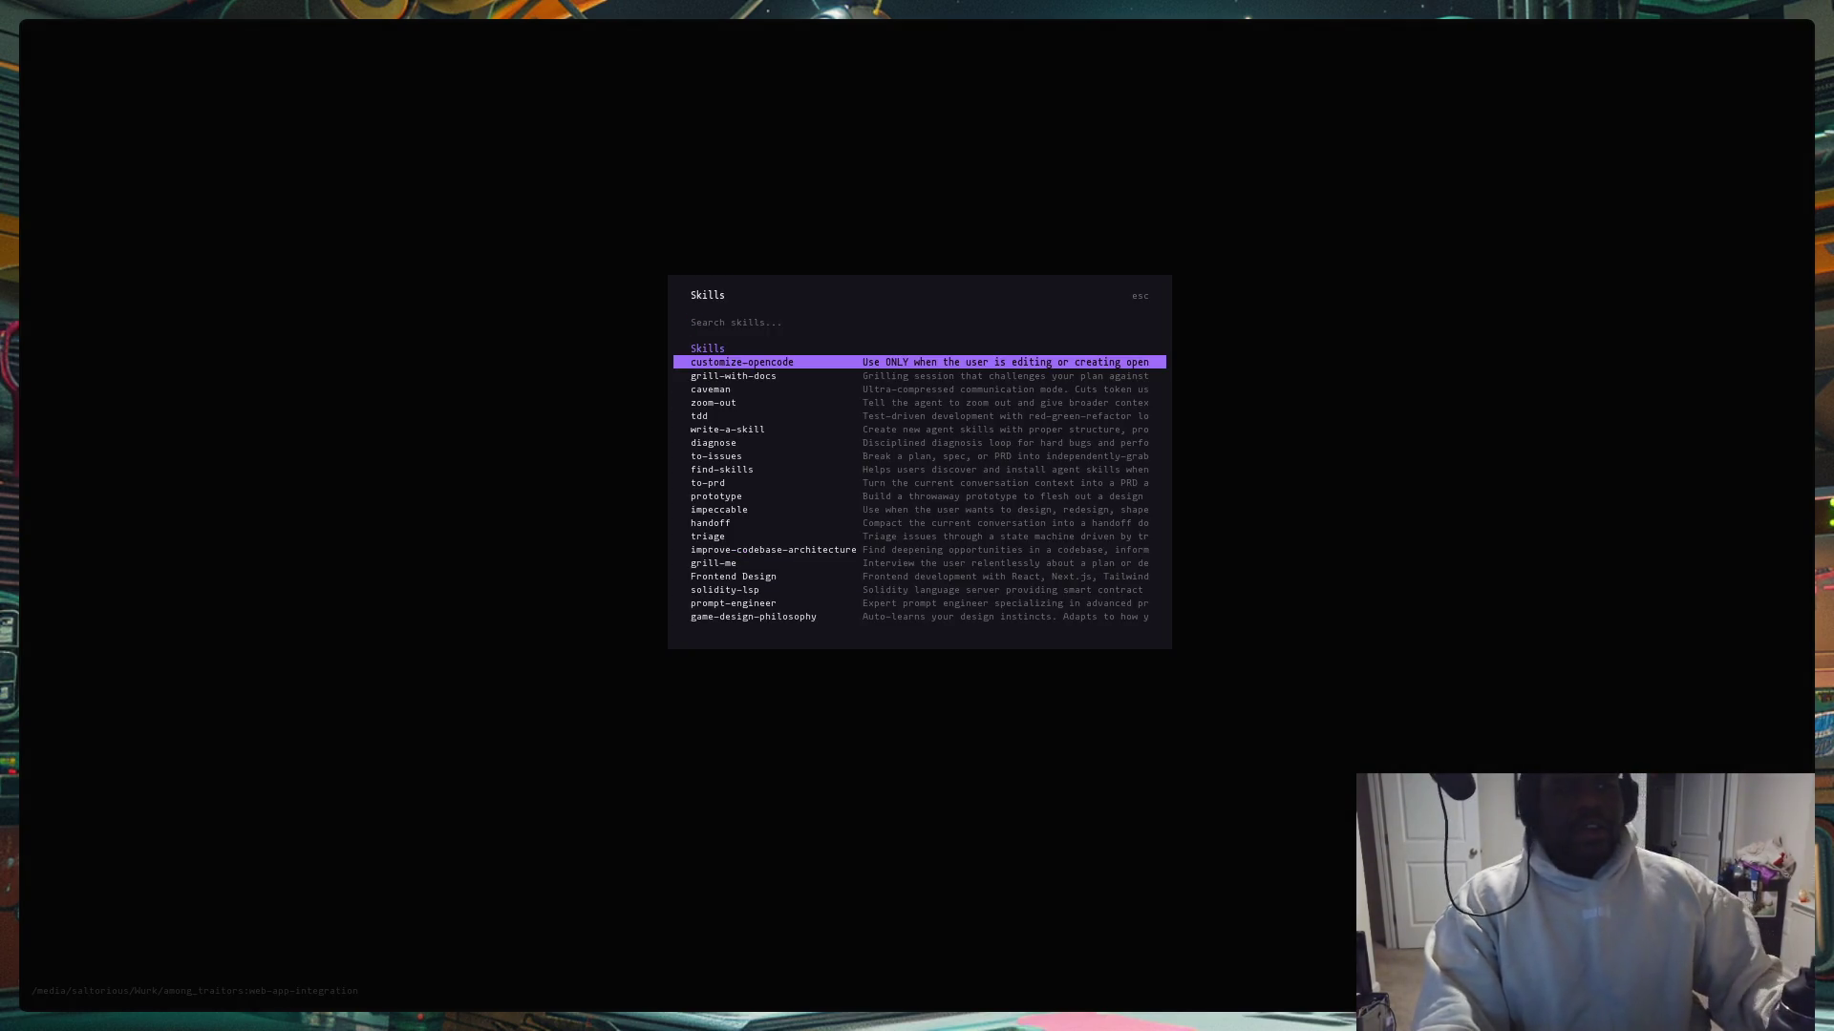
pyautogui.press('Down')
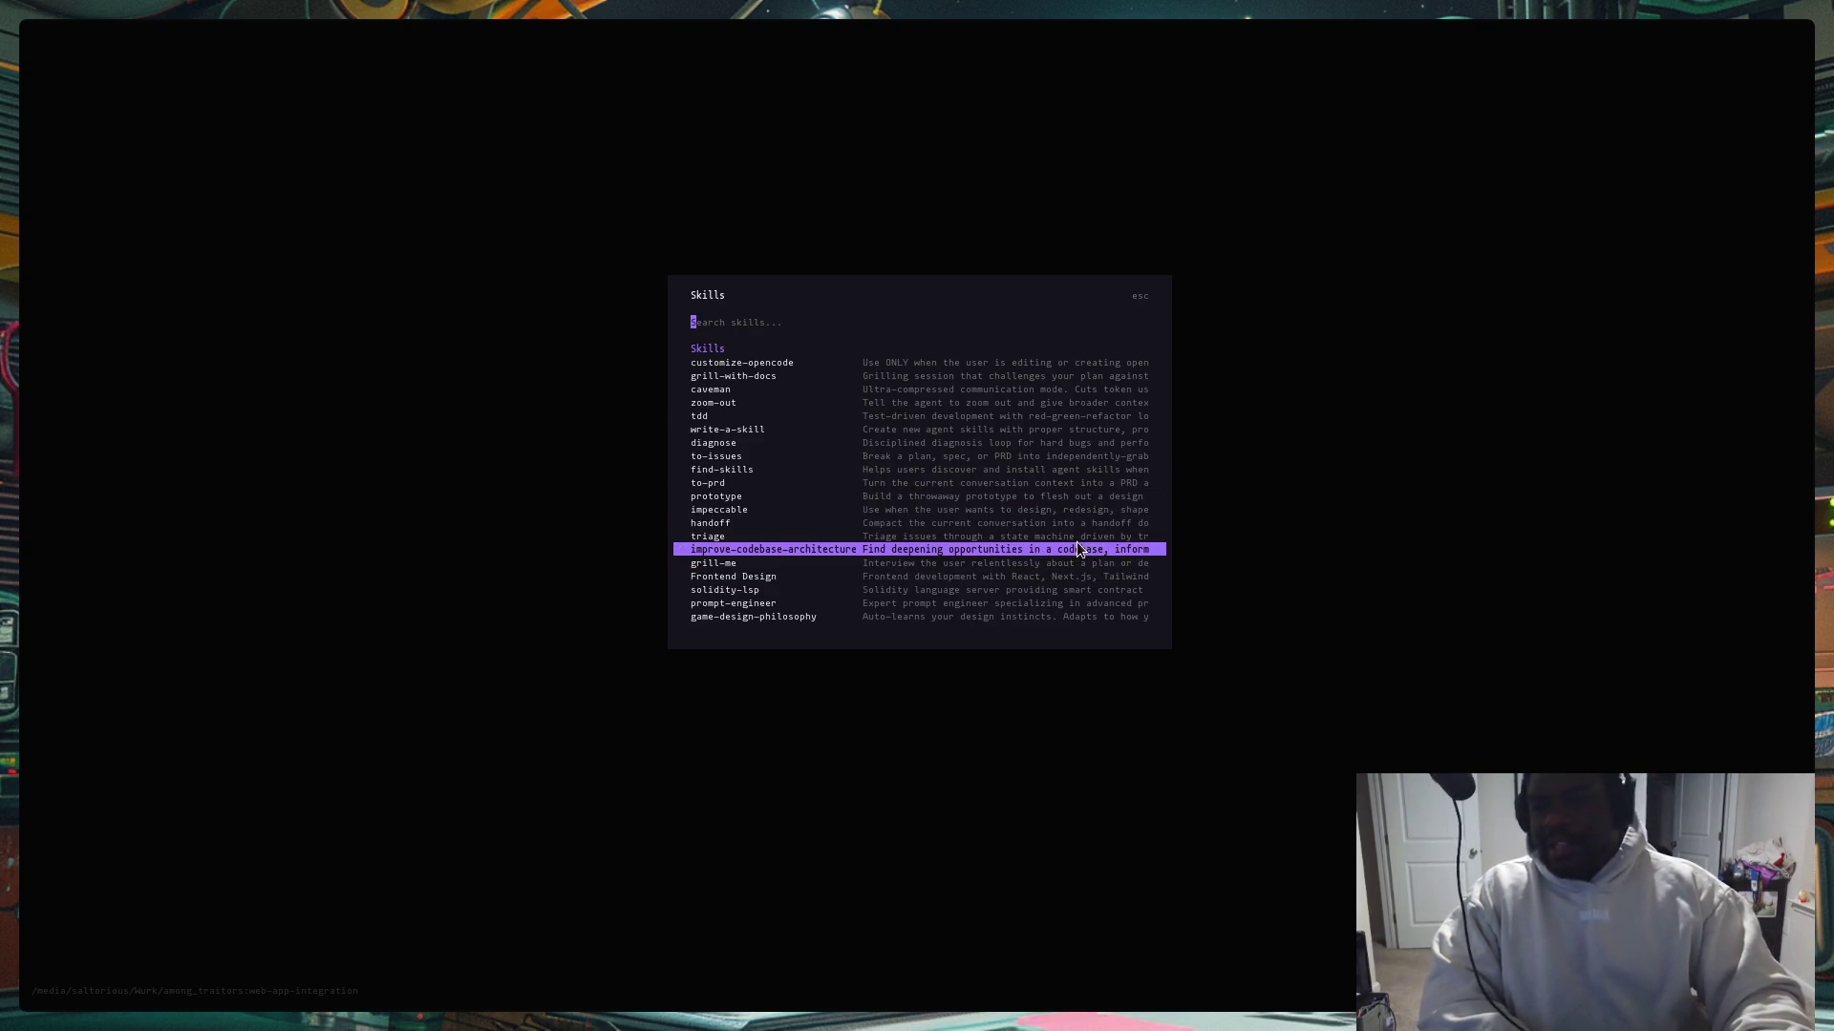
pyautogui.click(1374, 404)
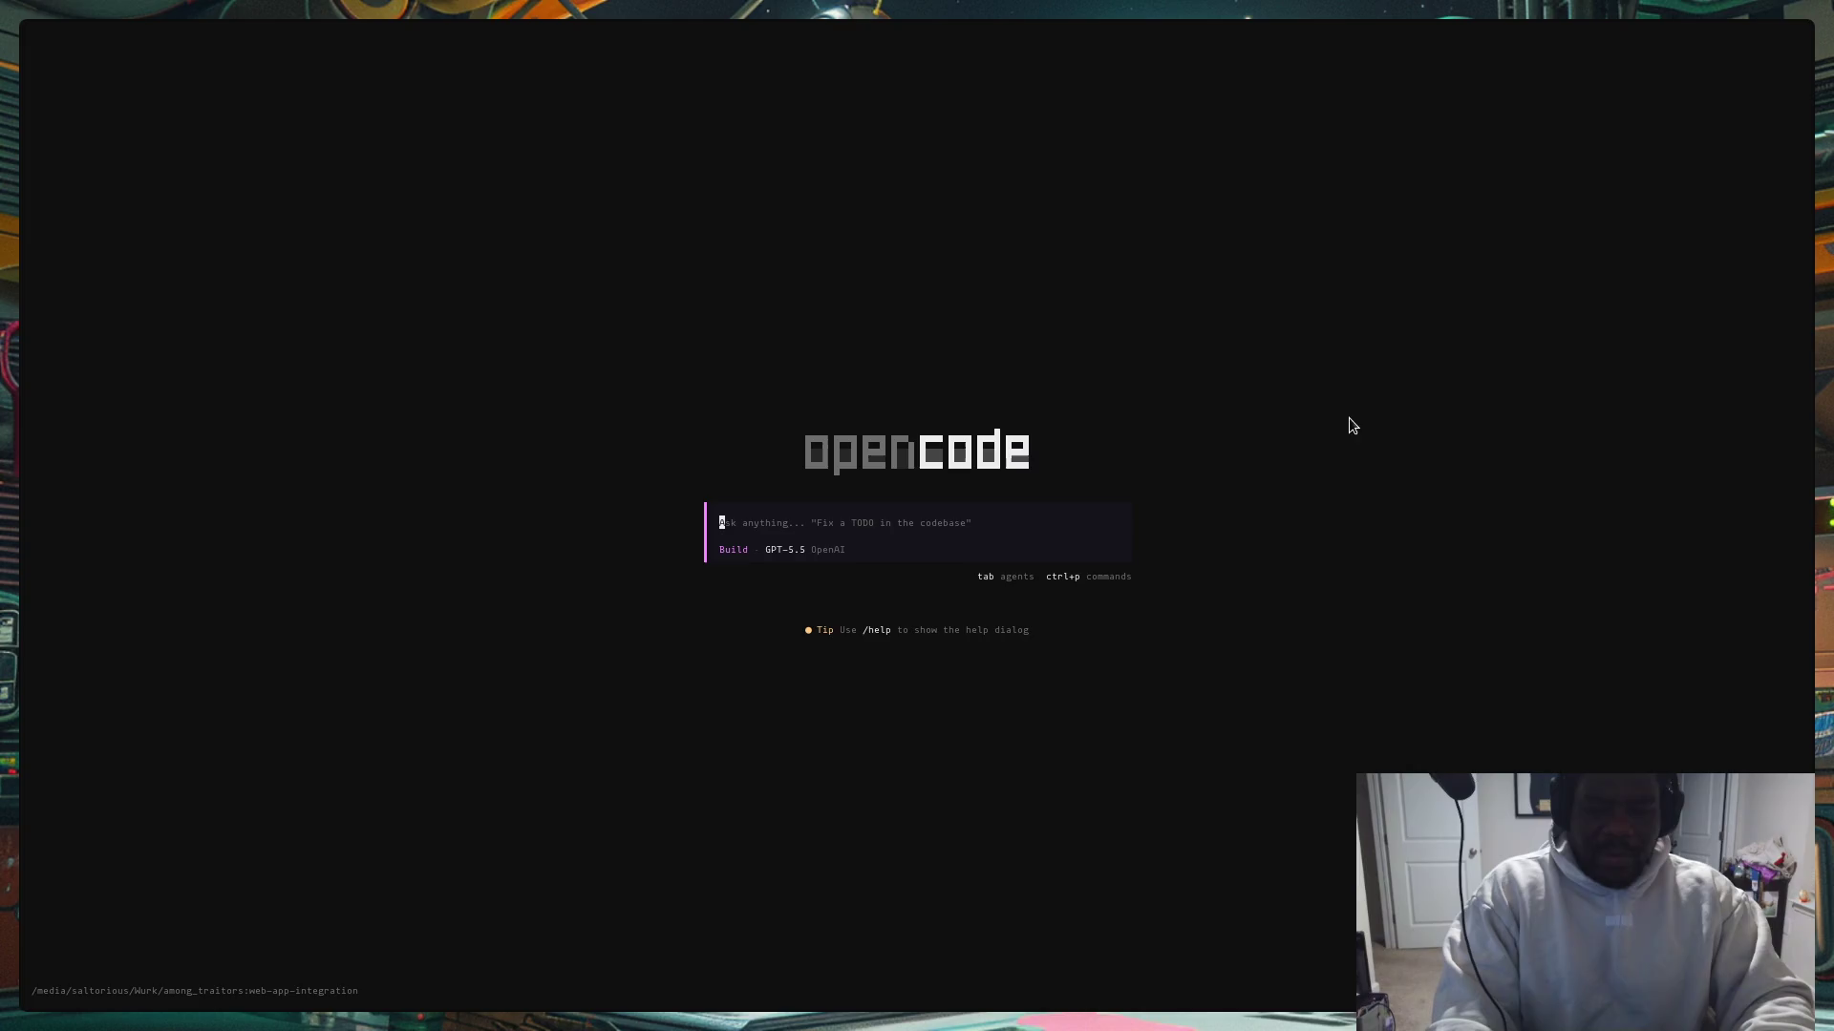
pyautogui.hotkey('alt', 'Tab')
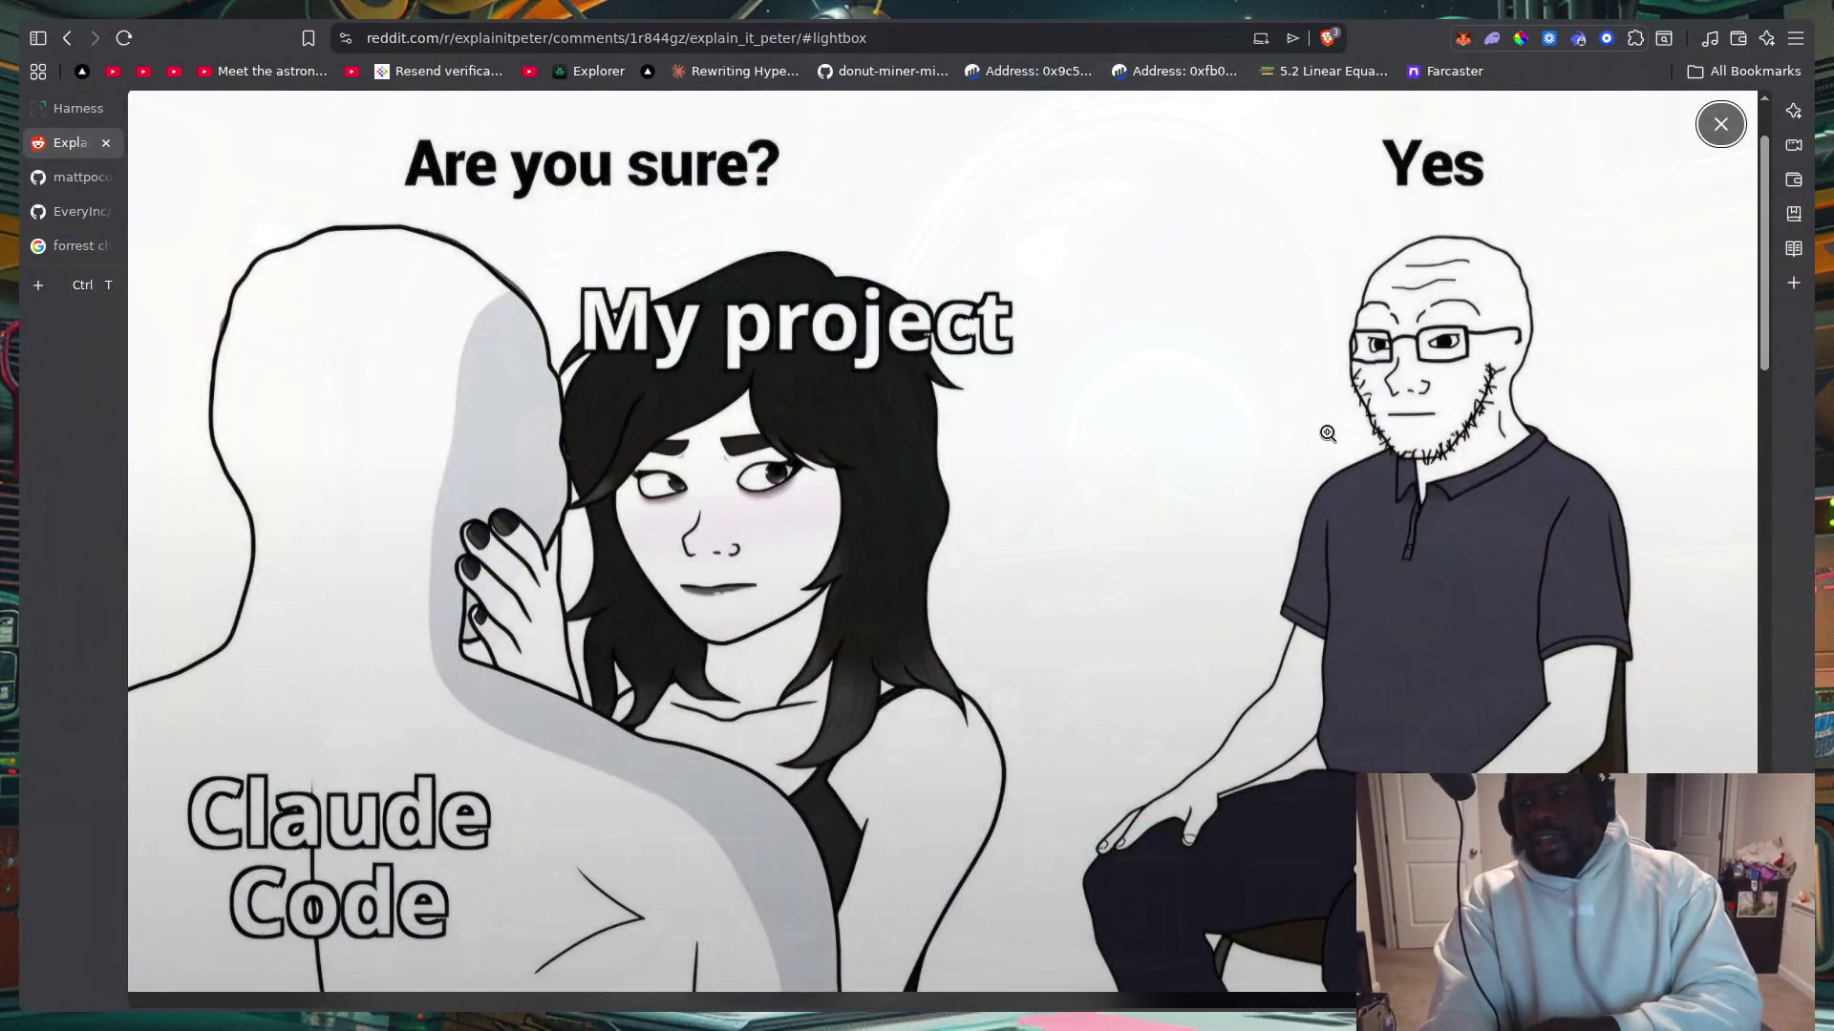